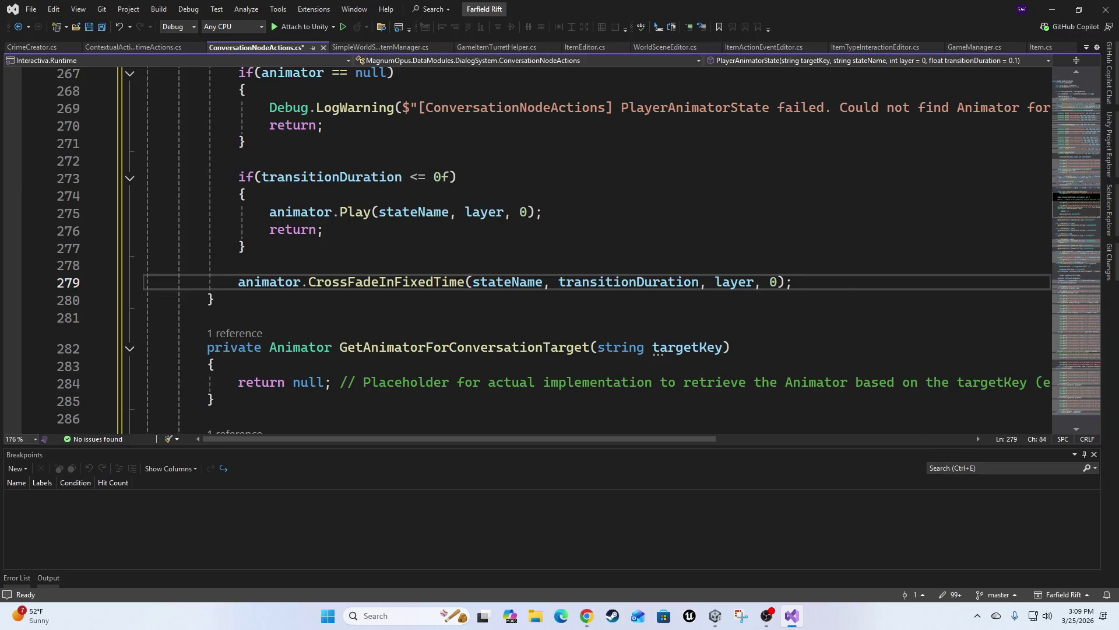
Step: Insert an indented blank line above return null in GetAnimatorForConversationTarget
scroll(755, 204, down, 2)
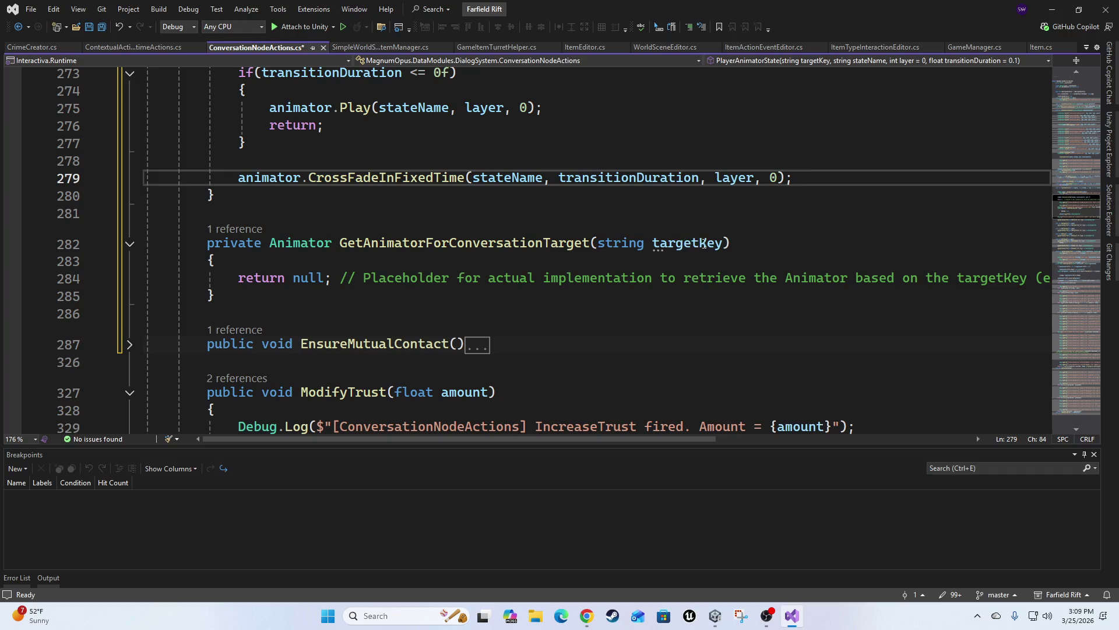
scroll(413, 275, down, 1)
click(403, 245)
key(Up)
key(Home)
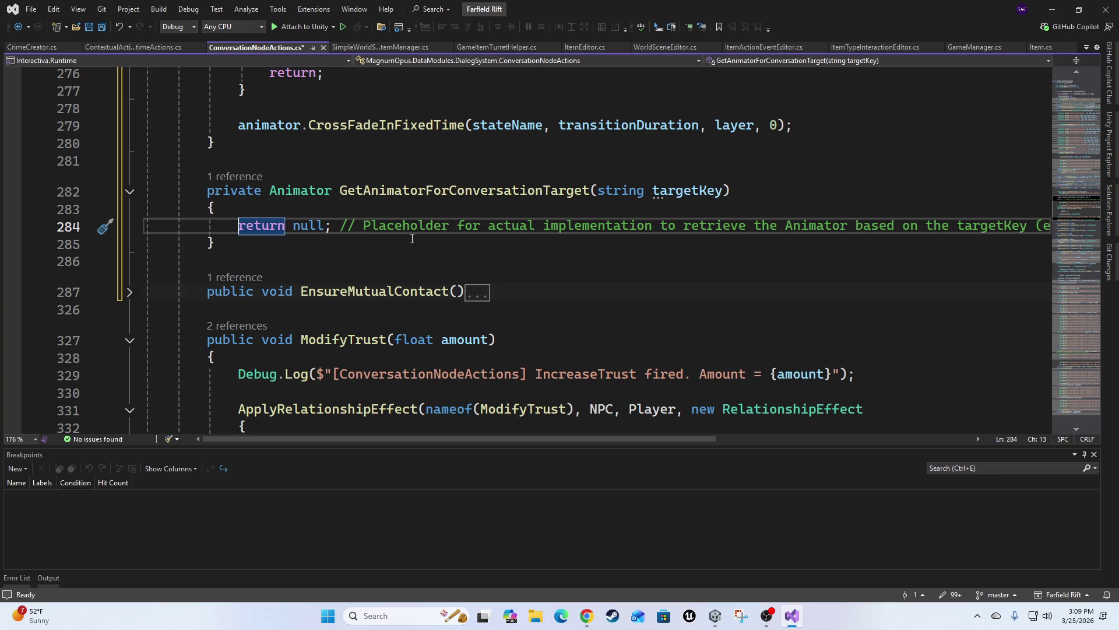
key(Up)
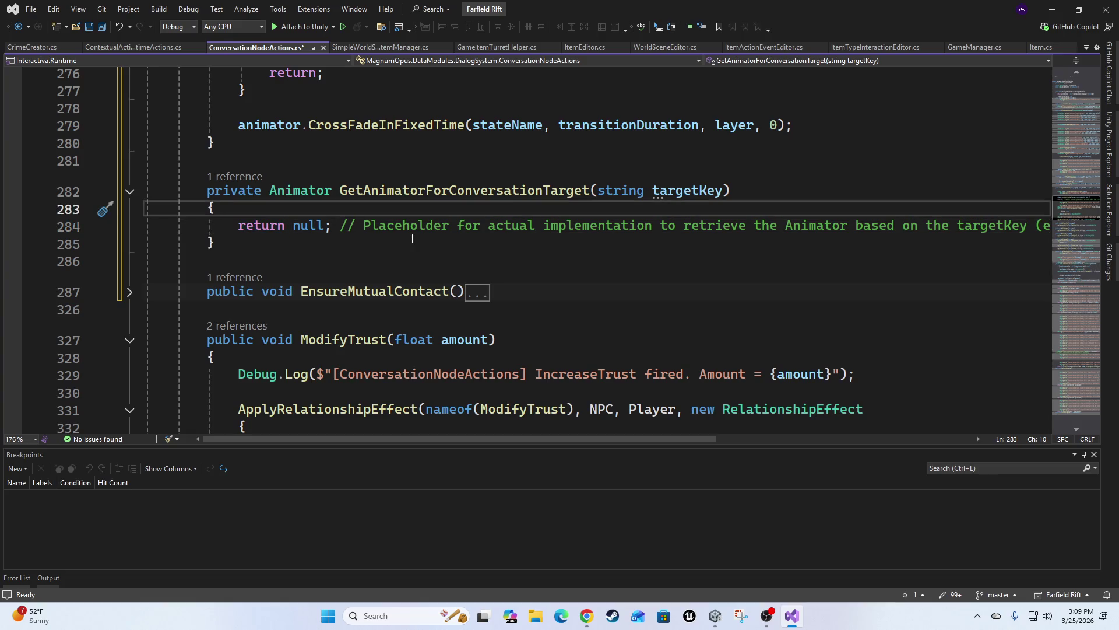
key(Return)
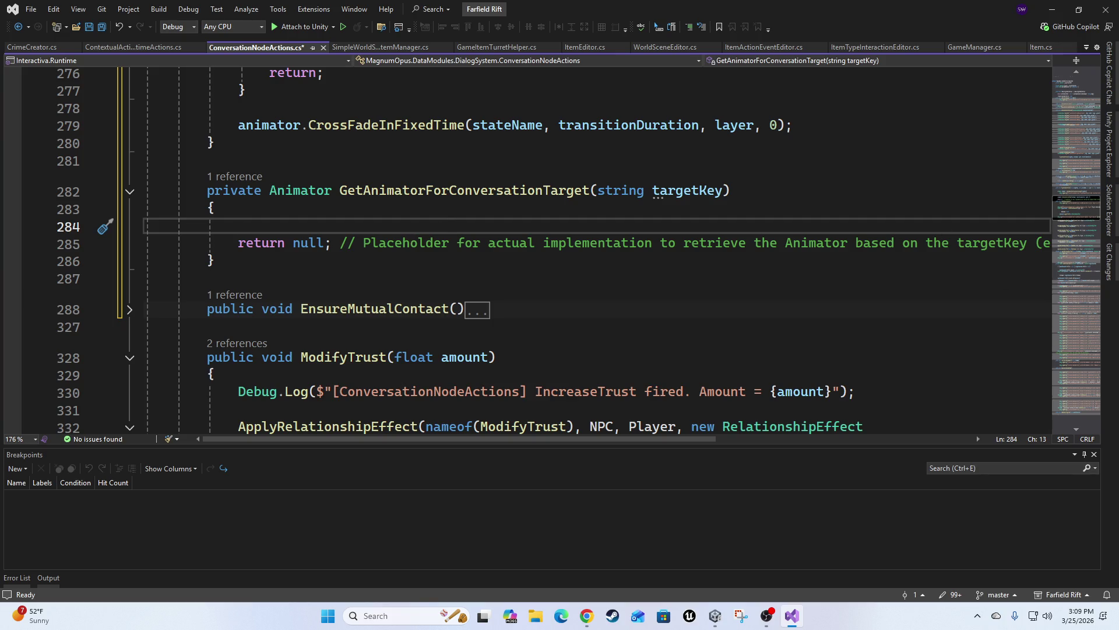
key(alt+Tab)
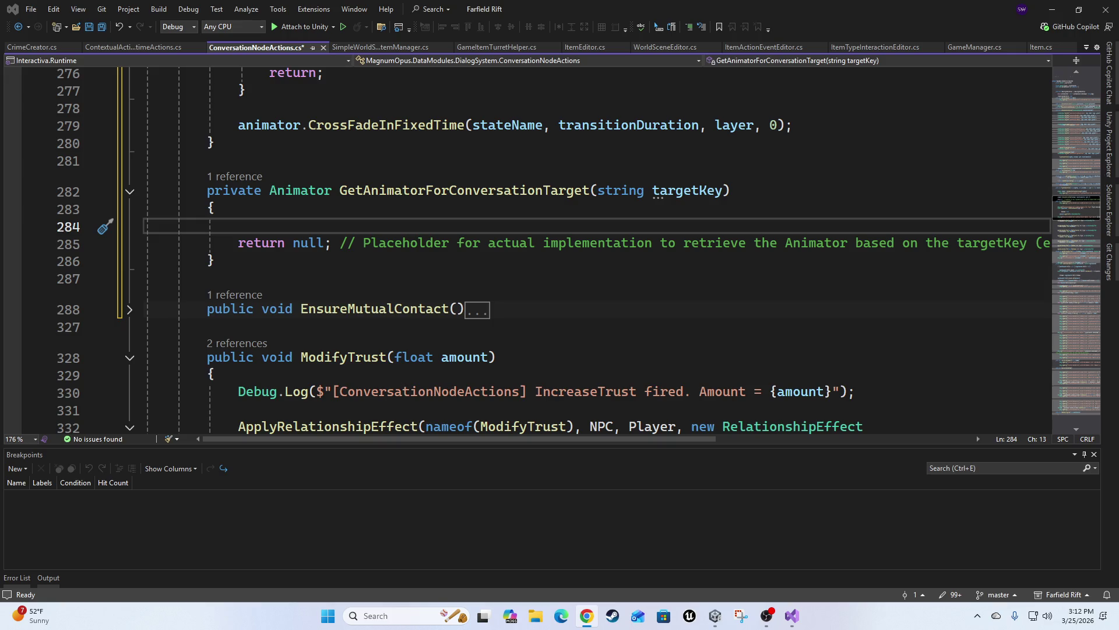
Step: Minimize Visual Studio to reveal the Mordicai Convo Tree in the Magnum Opus Editor
click(766, 618)
scroll(533, 218, up, 3)
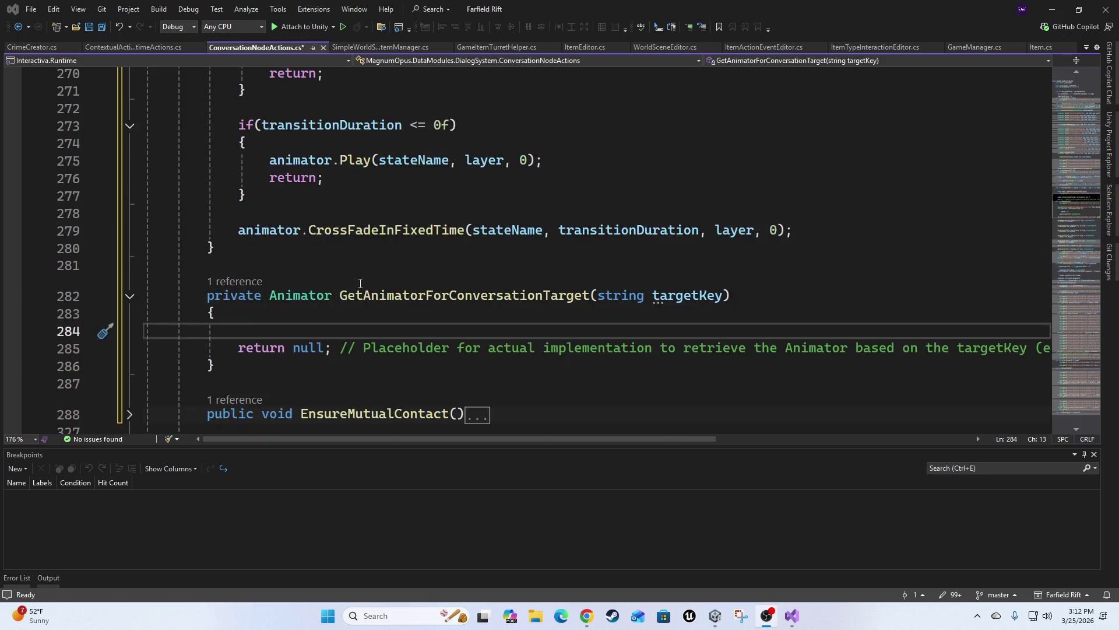
scroll(227, 239, down, 2)
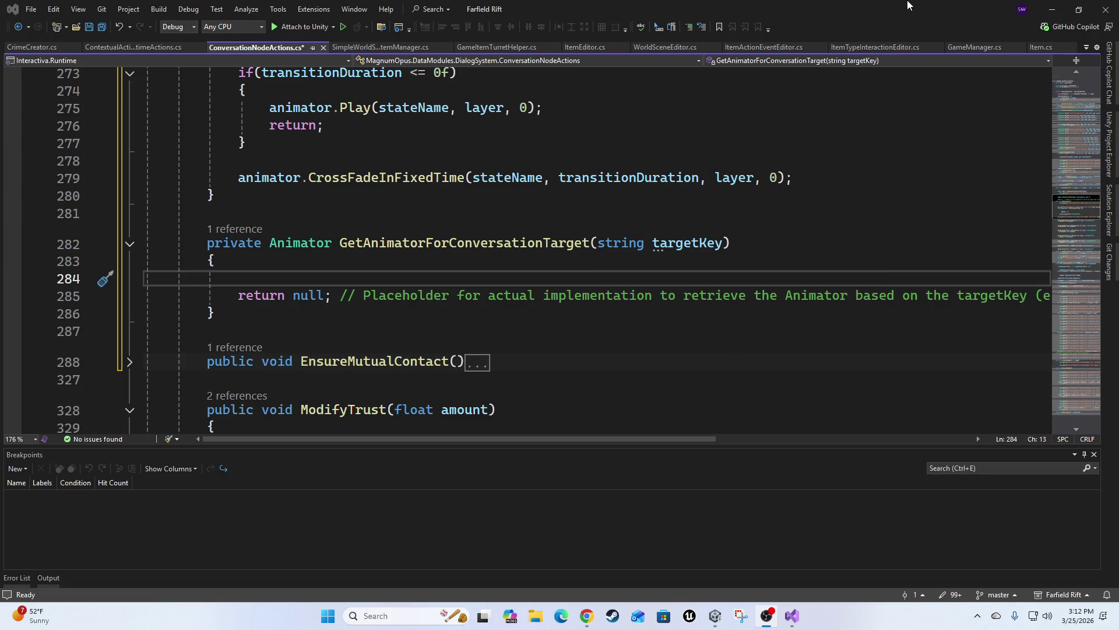
click(1052, 10)
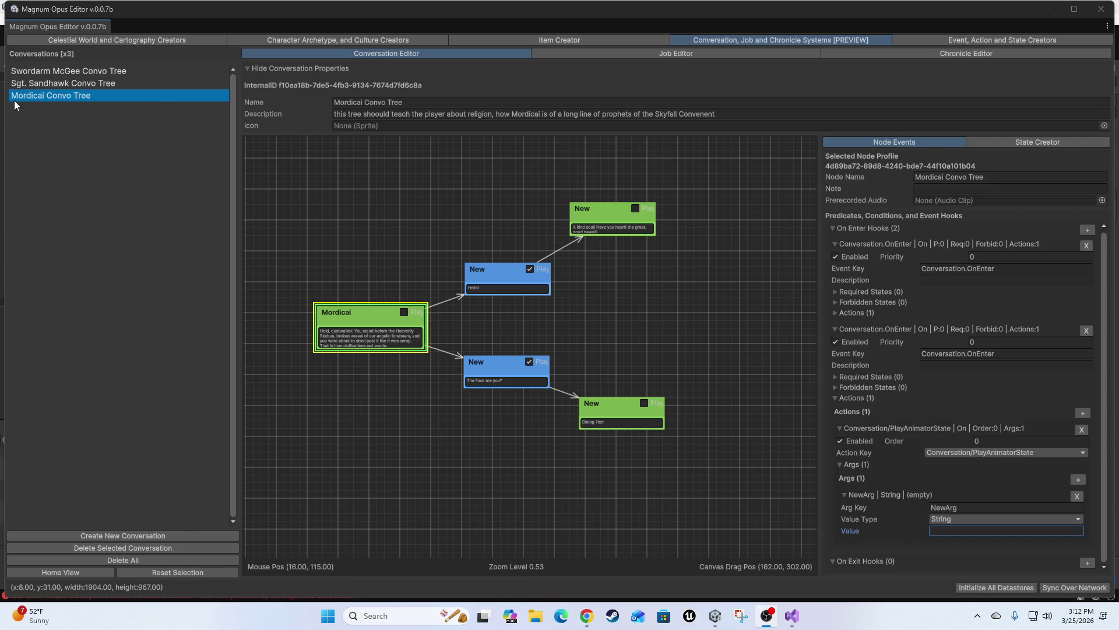
Step: Rename the conversation to 'Mordecai Convo Tree' by changing the 'i' to 'e'
click(433, 101)
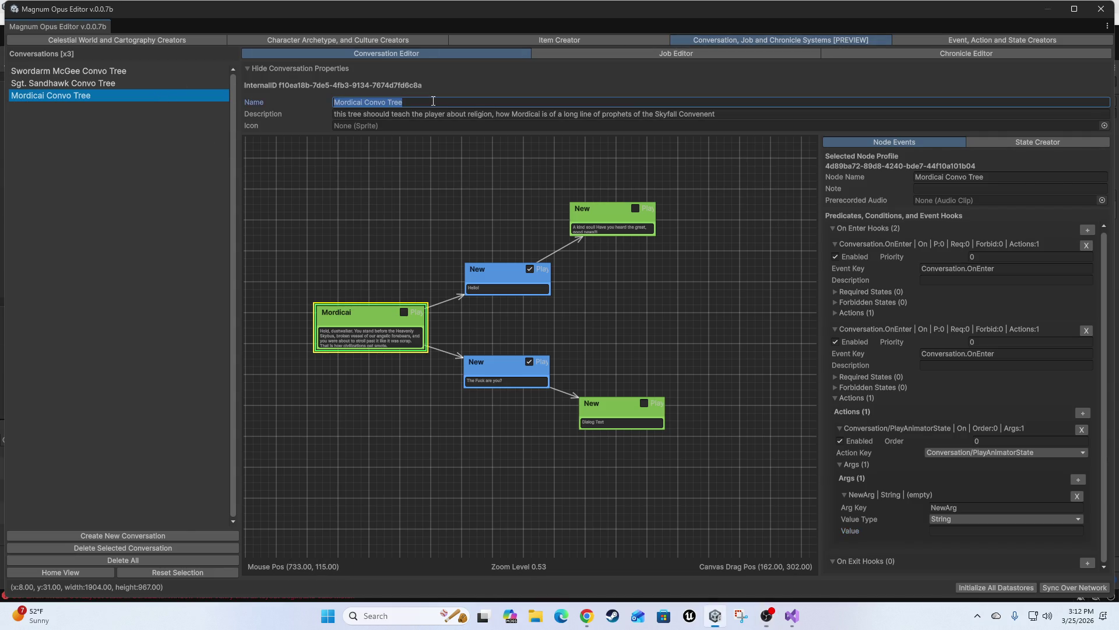
key(ctrl+Left)
key(BackSpace)
text(e)
key(End)
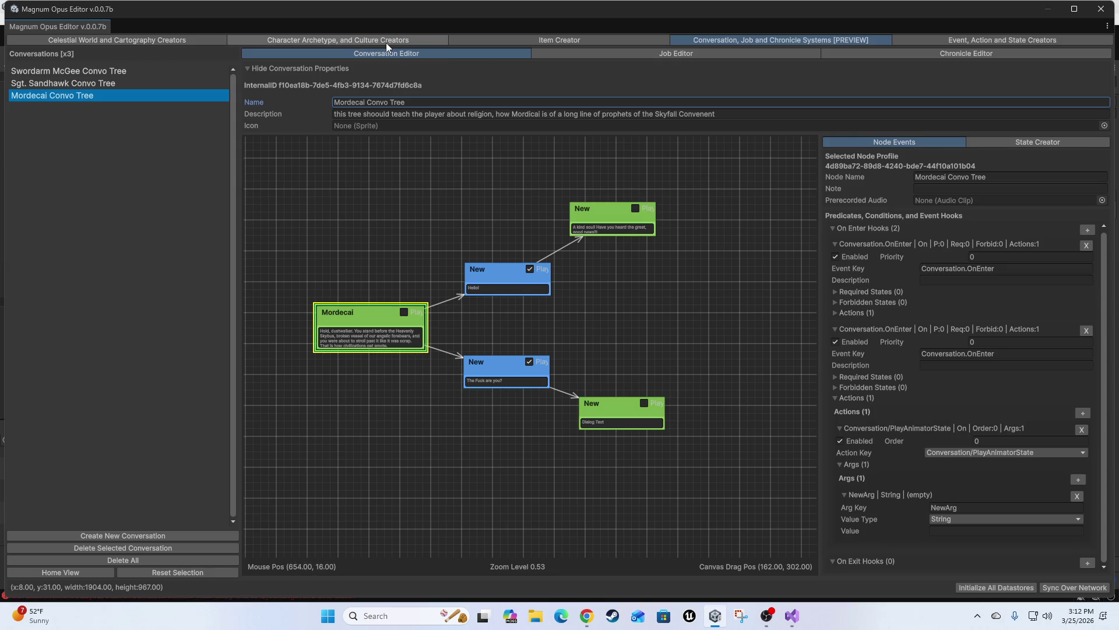
click(368, 41)
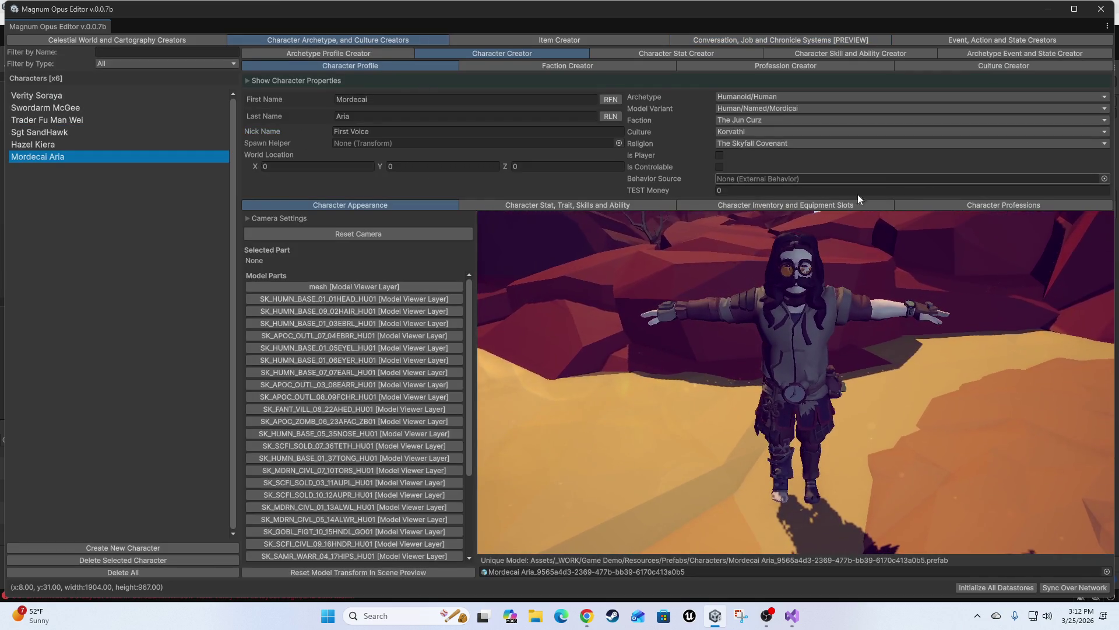
Step: Add Mordecai Convo Tree to Mordecai Aria's Conversations inventory list
click(775, 205)
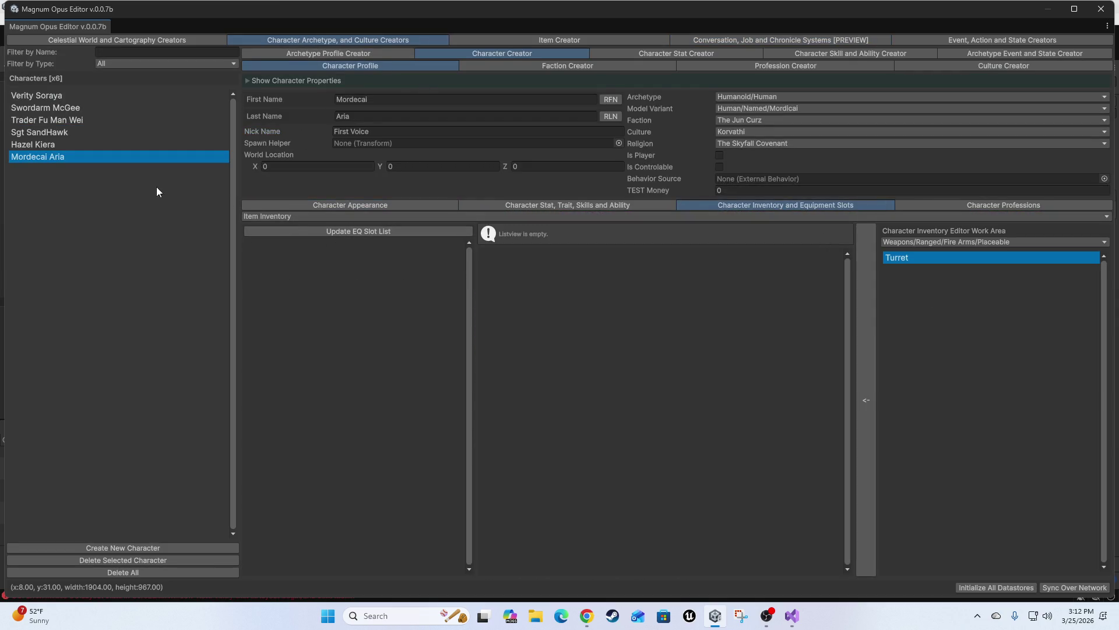
click(310, 215)
click(320, 242)
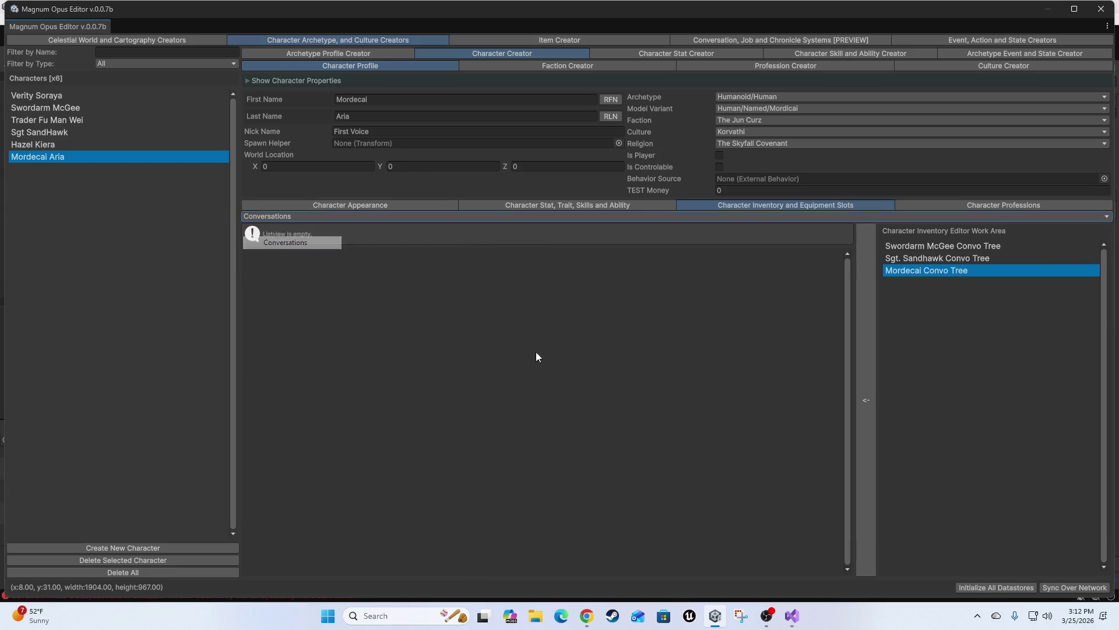
click(867, 300)
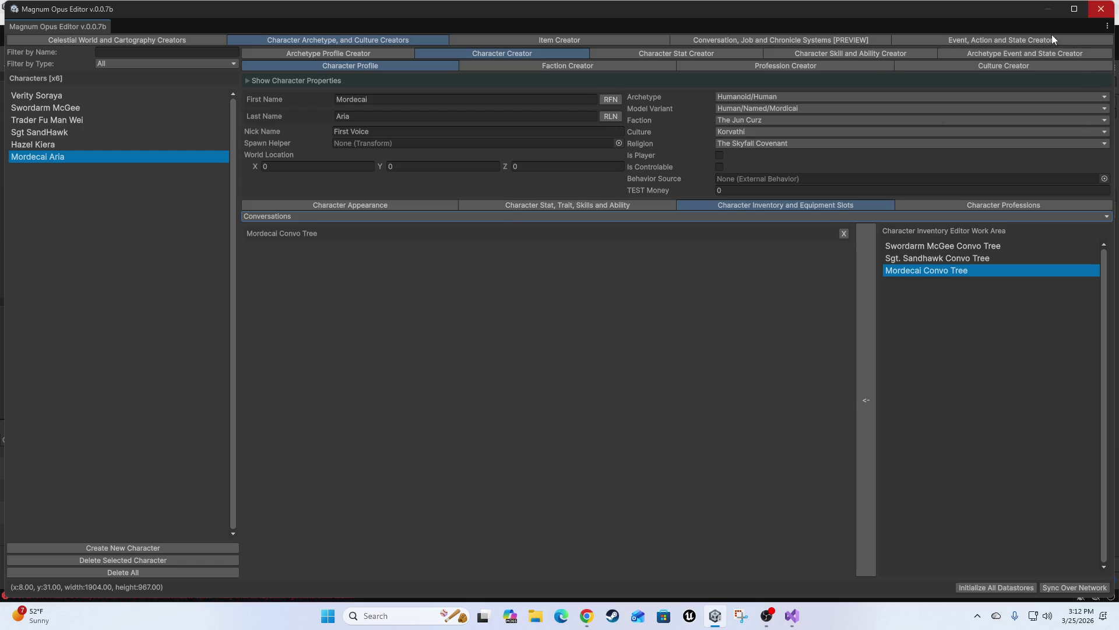
click(809, 42)
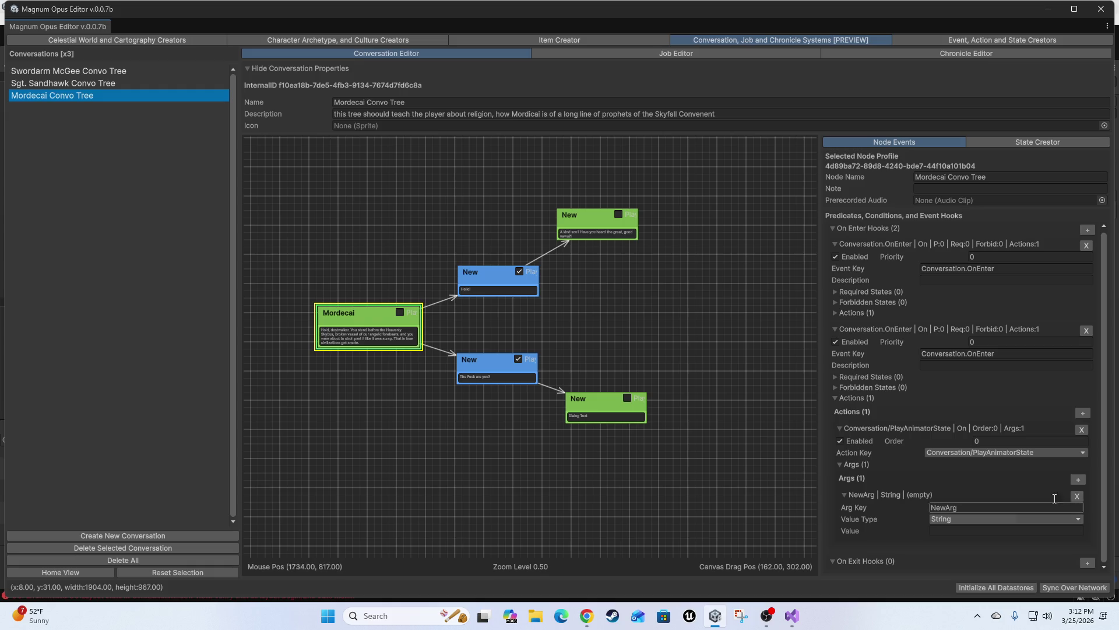
Step: Collapse both Conversation.OnEnter hooks and the On Enter Hooks foldout
scroll(922, 485, up, 5)
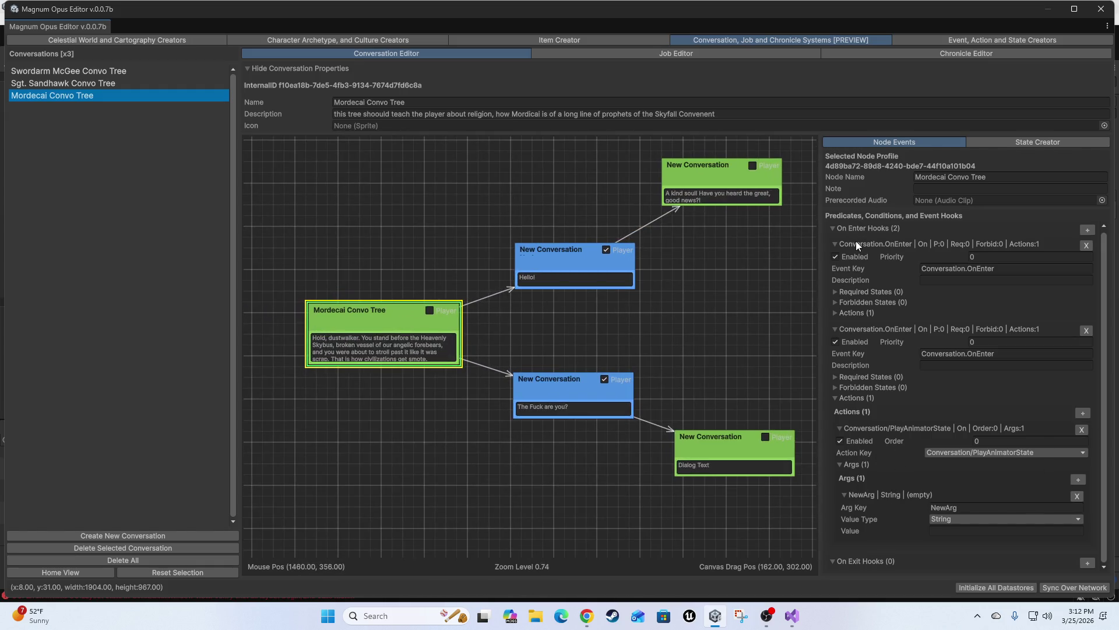
click(856, 244)
scroll(881, 393, up, 2)
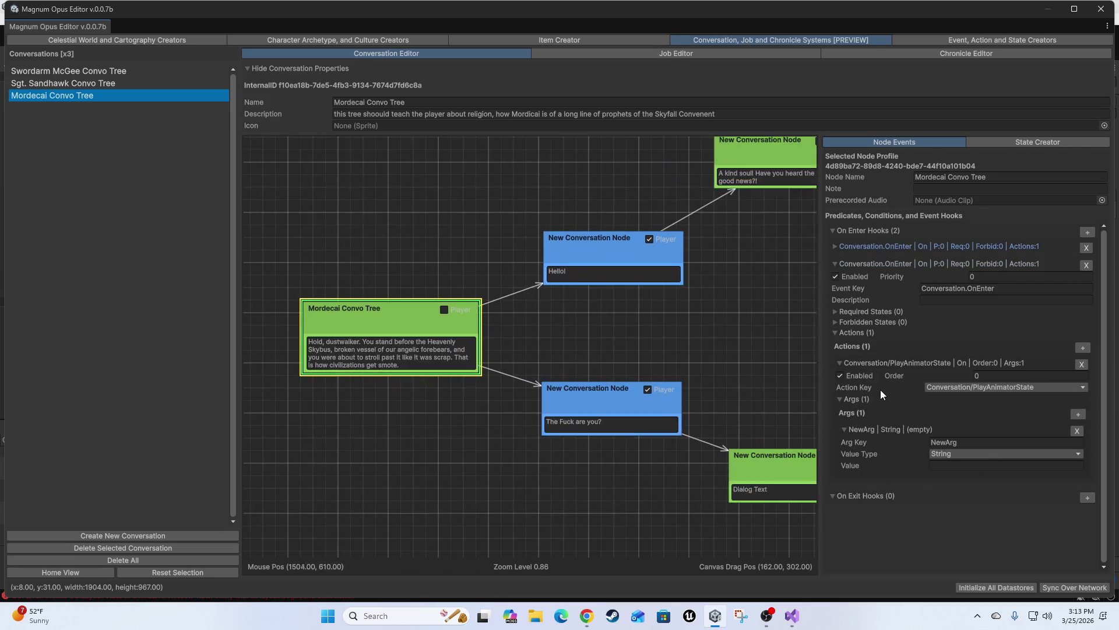
click(868, 263)
scroll(884, 421, down, 2)
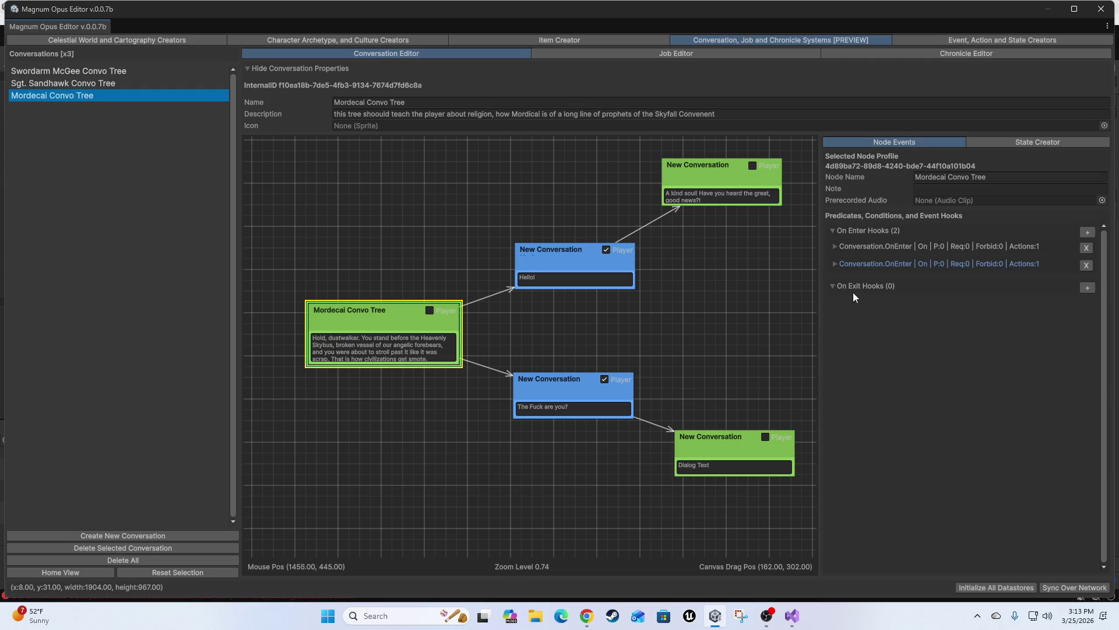
scroll(892, 362, down, 5)
click(865, 231)
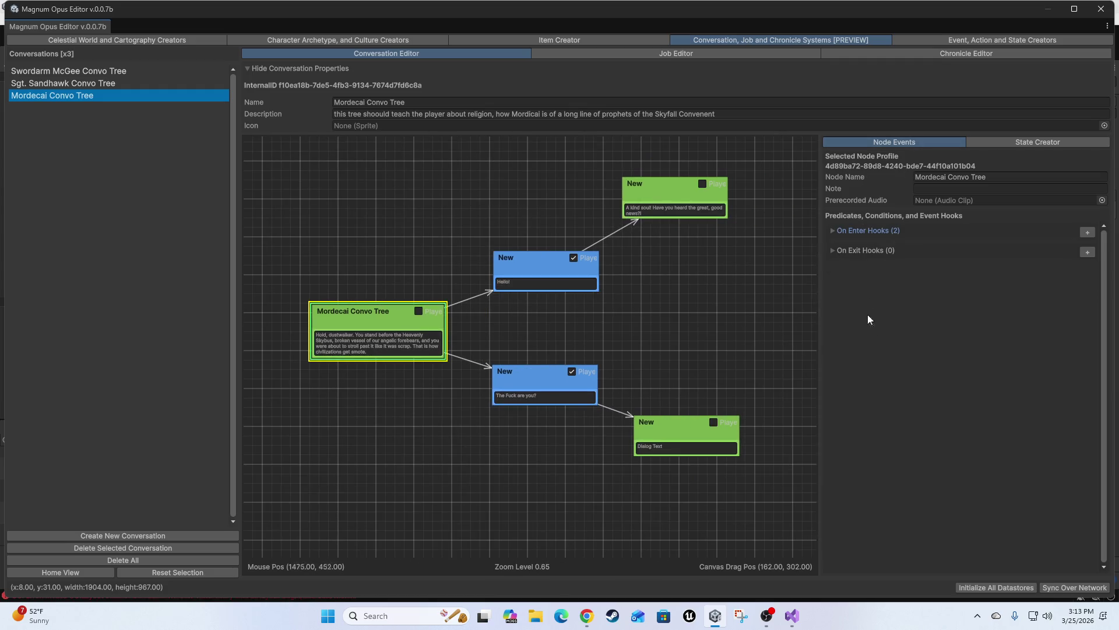
Step: Pan and recentre the Mordecai conversation graph on the node canvas
scroll(881, 349, down, 1)
mouse_move(687, 344)
mouse_down()
mouse_move(649, 369)
mouse_move(725, 333)
mouse_up()
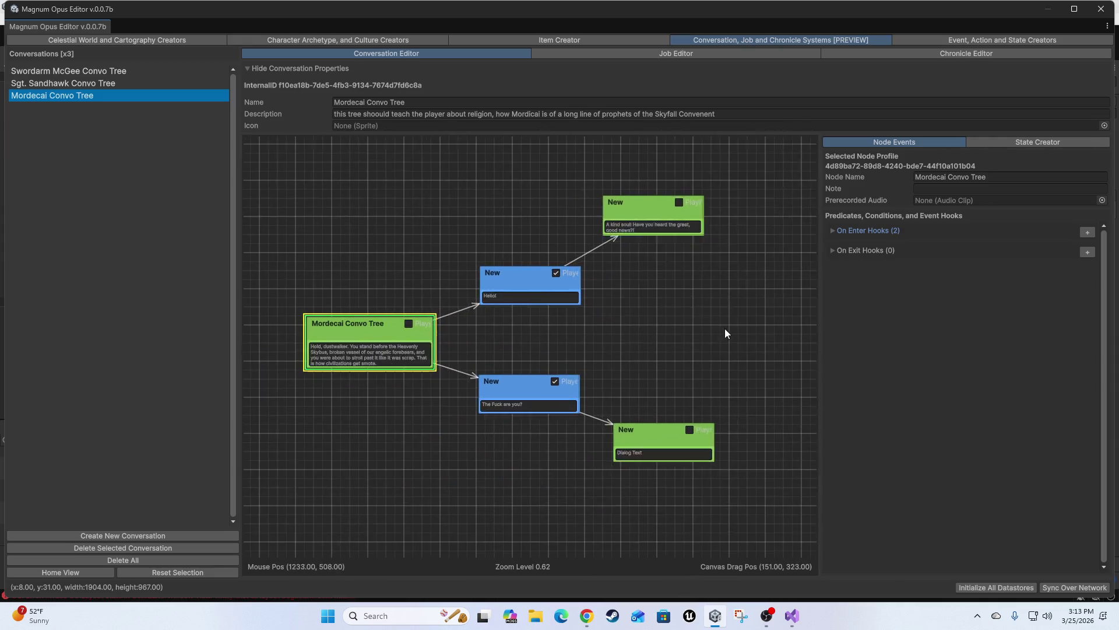
scroll(1037, 383, down, 4)
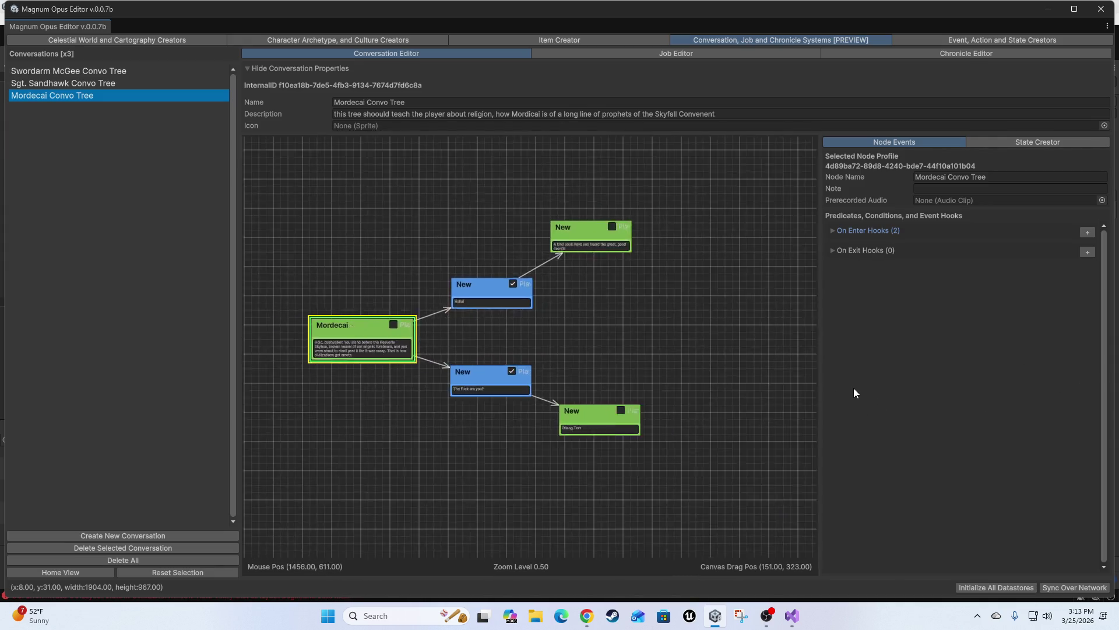
scroll(853, 387, up, 10)
scroll(910, 381, down, 8)
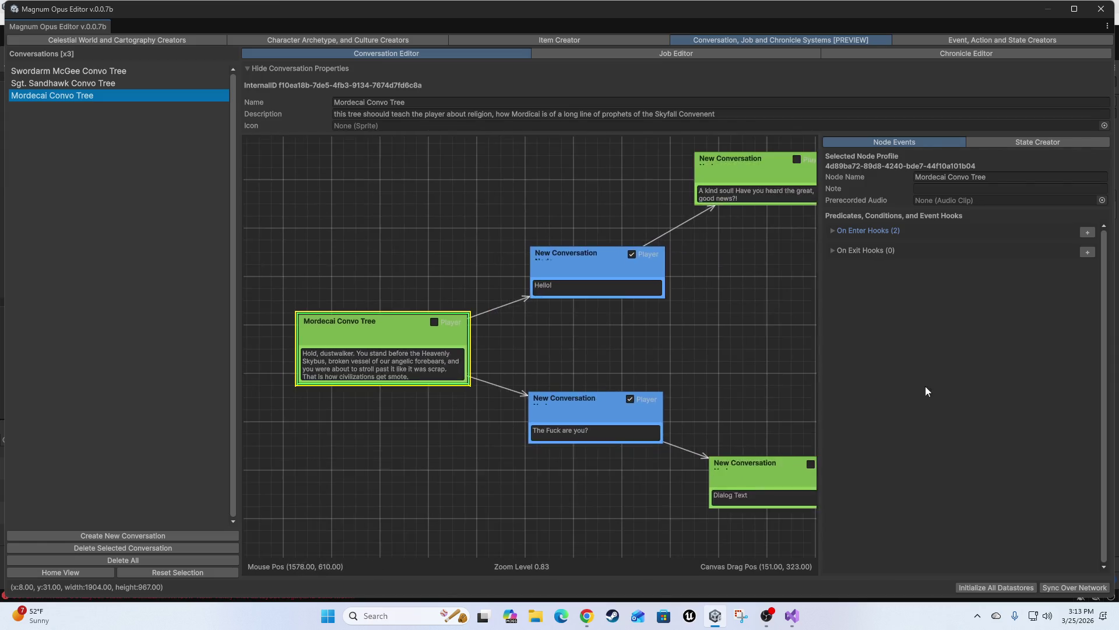
mouse_move(922, 386)
mouse_down()
mouse_move(616, 379)
mouse_move(735, 375)
mouse_move(562, 385)
mouse_move(1080, 342)
mouse_up()
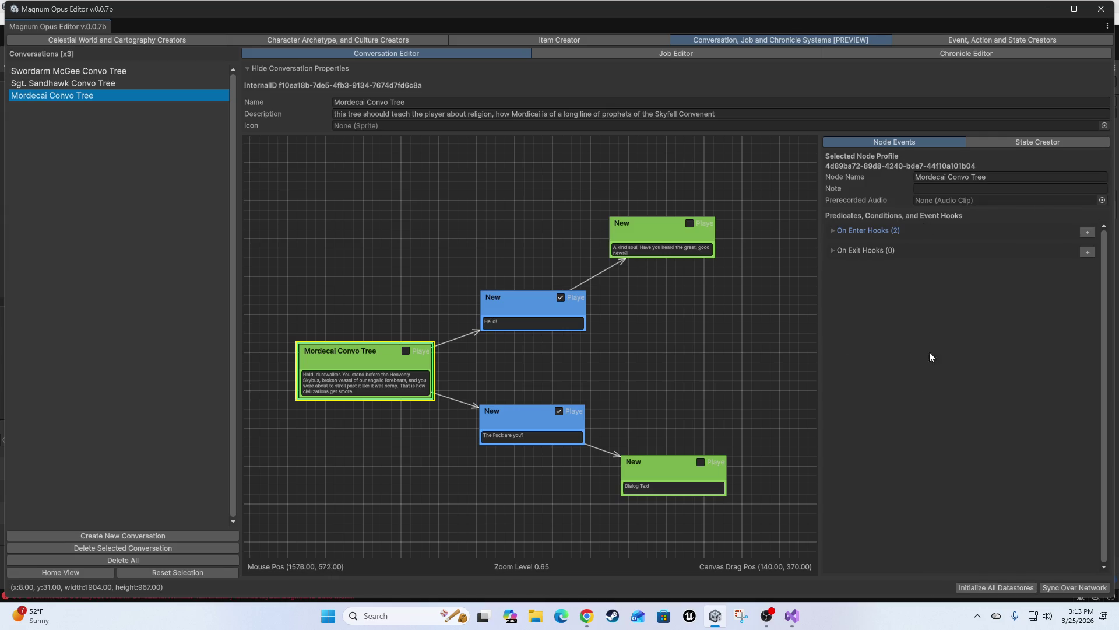
Step: Expand the second OnEnter hook and rename its NewArg argument to Arg, keeping type String
click(950, 230)
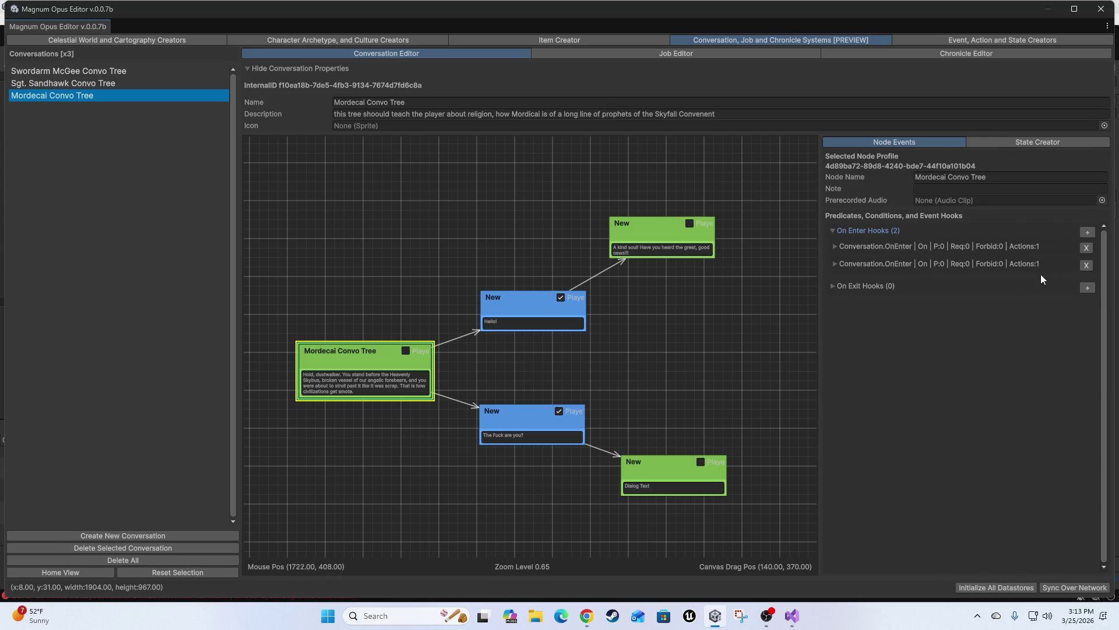
click(904, 265)
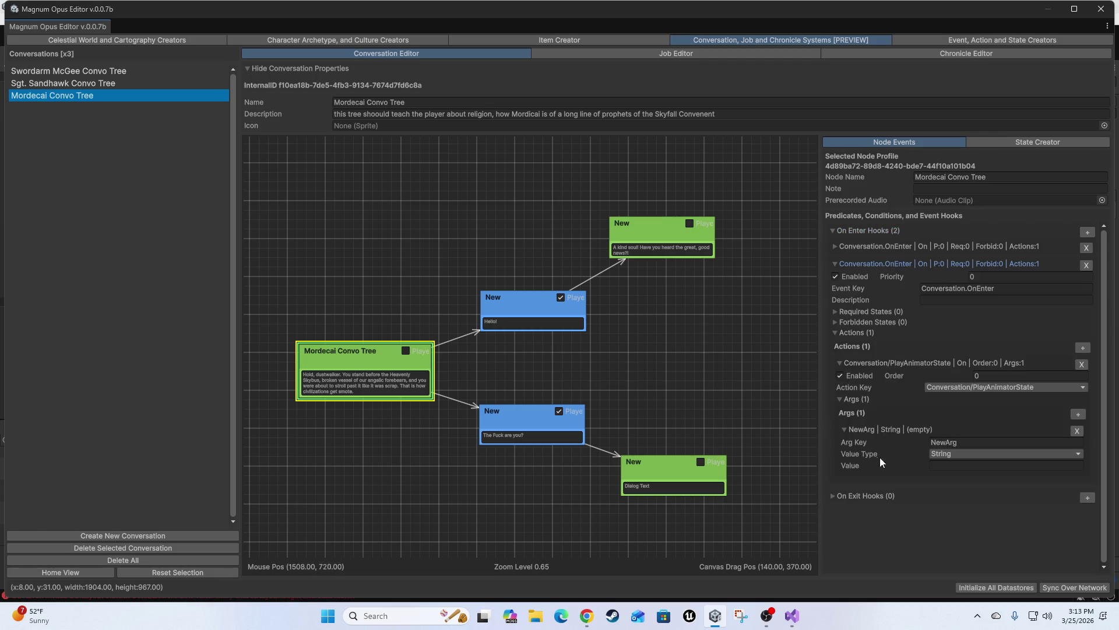
click(967, 442)
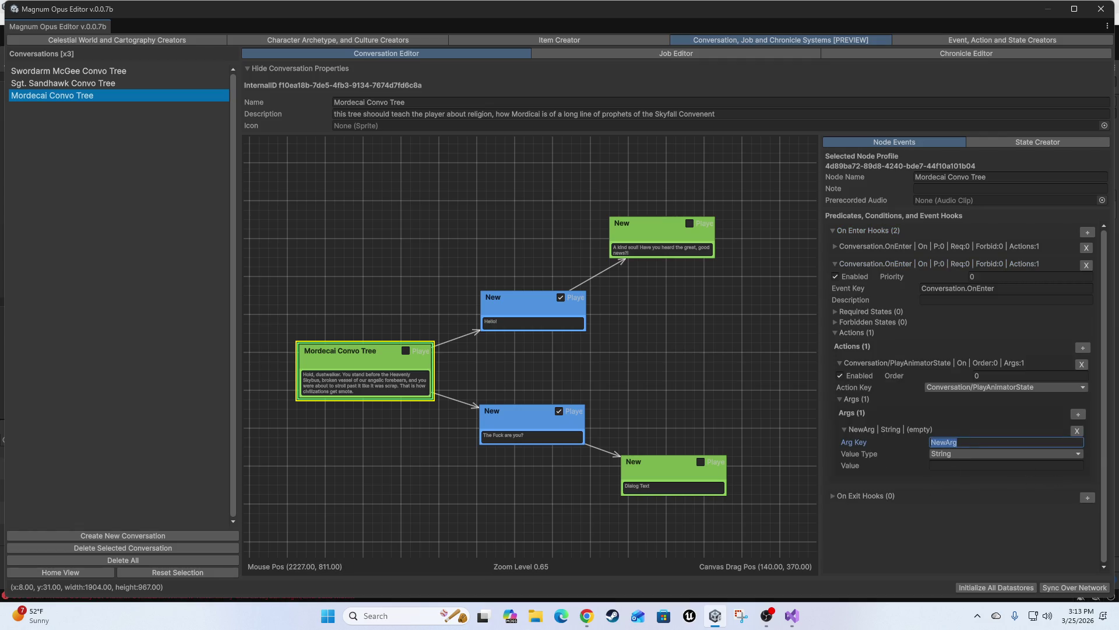
text(Arg)
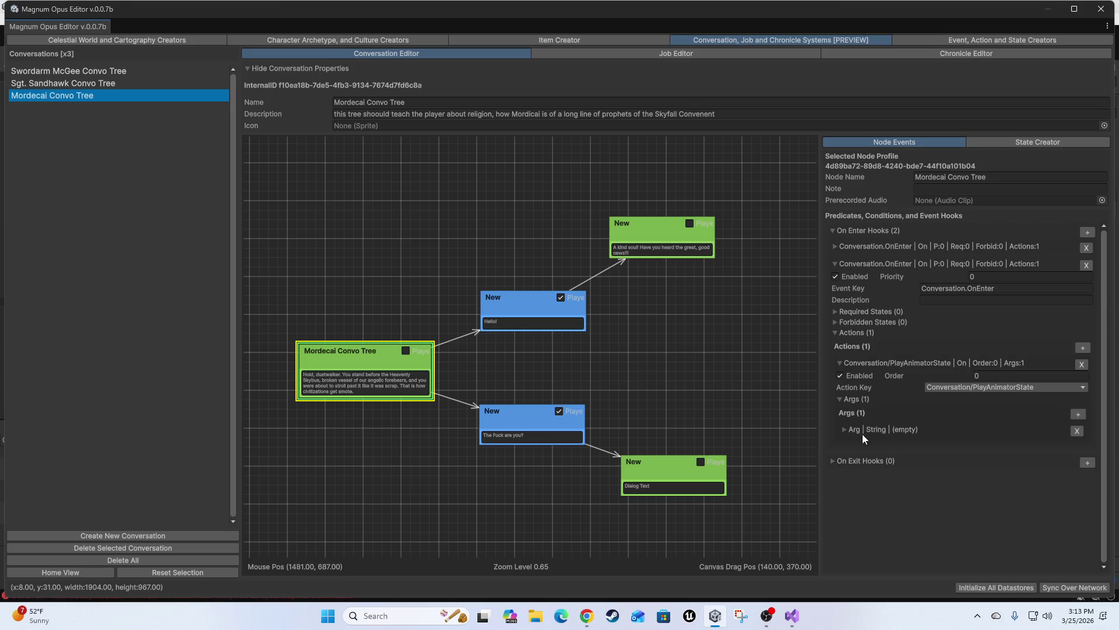
click(862, 430)
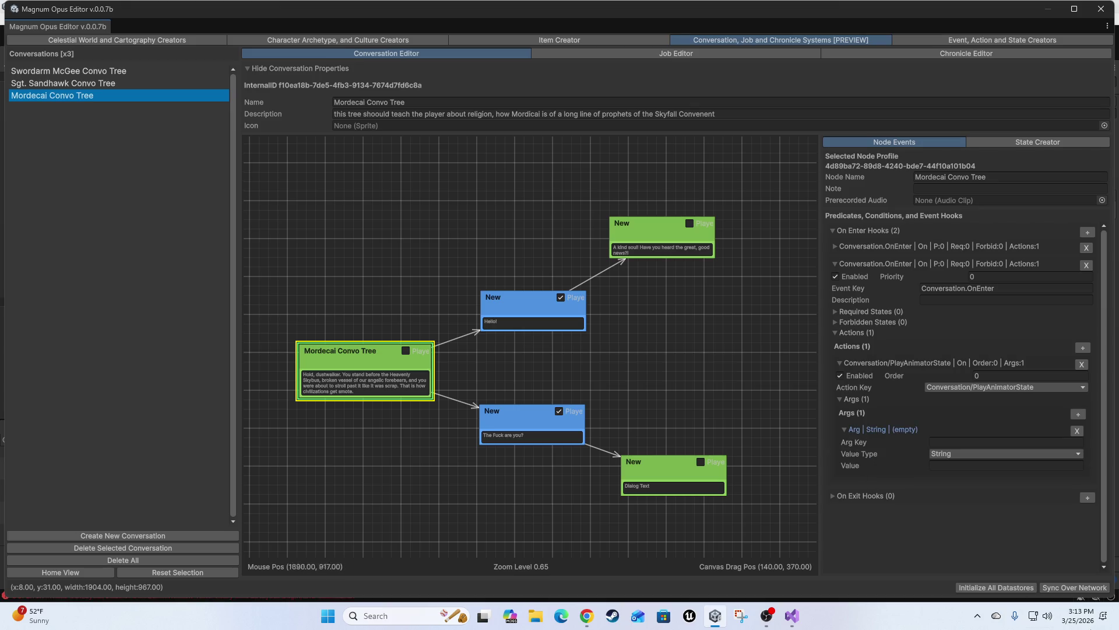
click(974, 453)
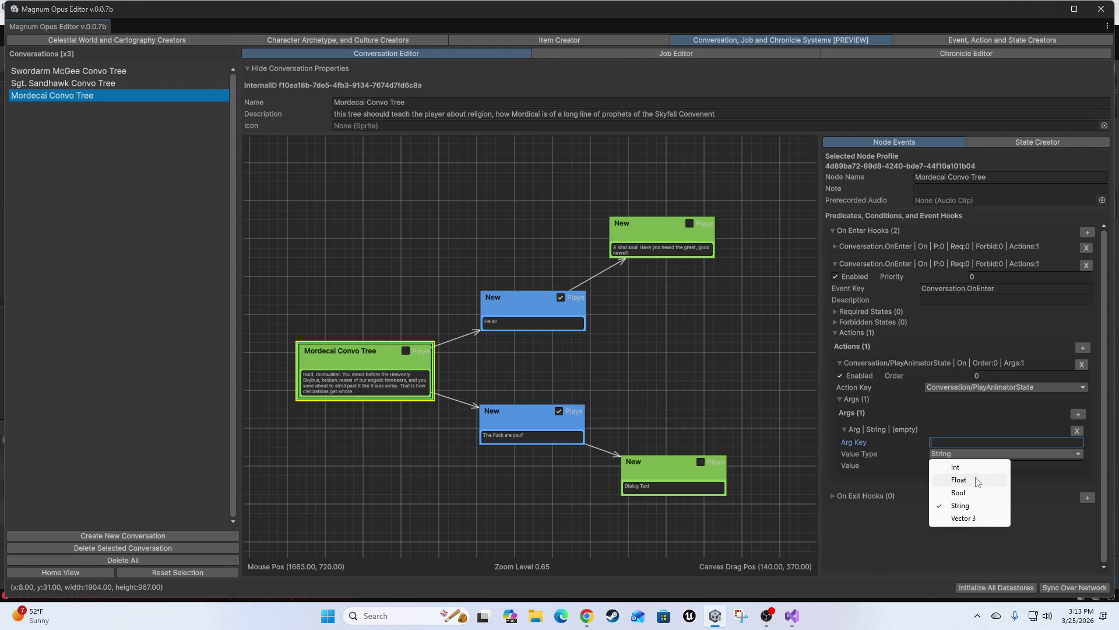
click(968, 505)
Step: Retype the argument key letter by letter, reaching 'Statw'
click(945, 441)
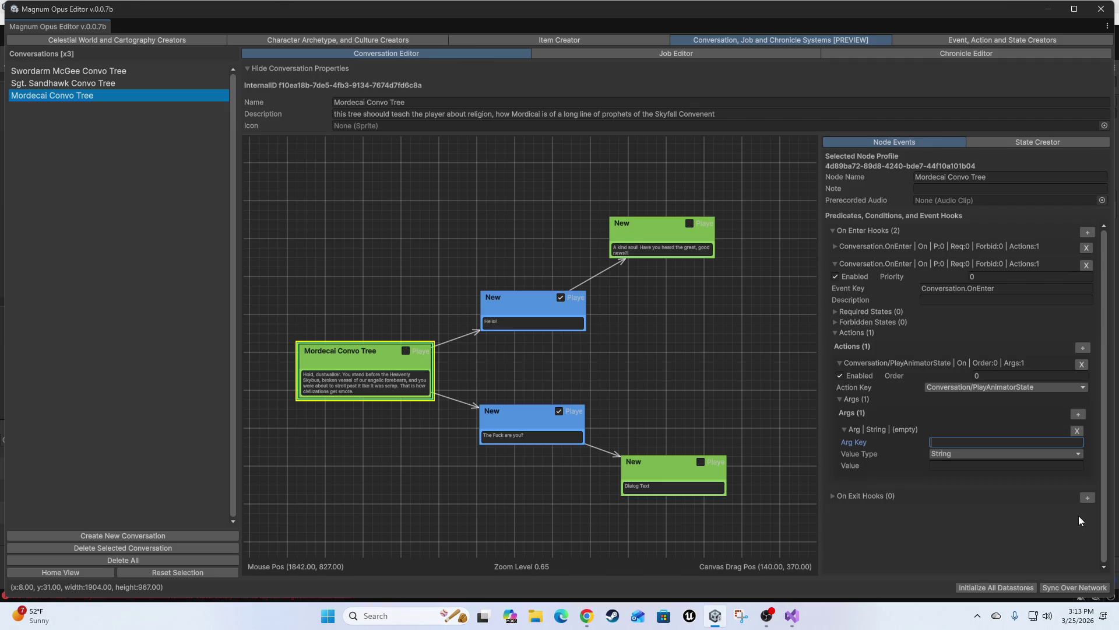
text(S)
text(ta)
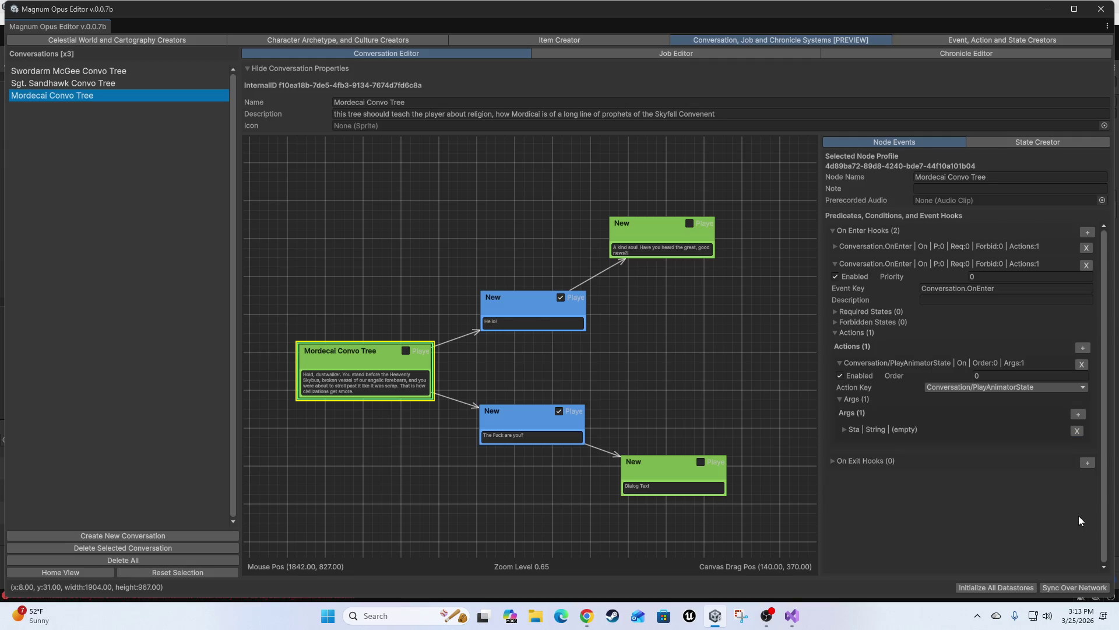
click(846, 430)
click(977, 444)
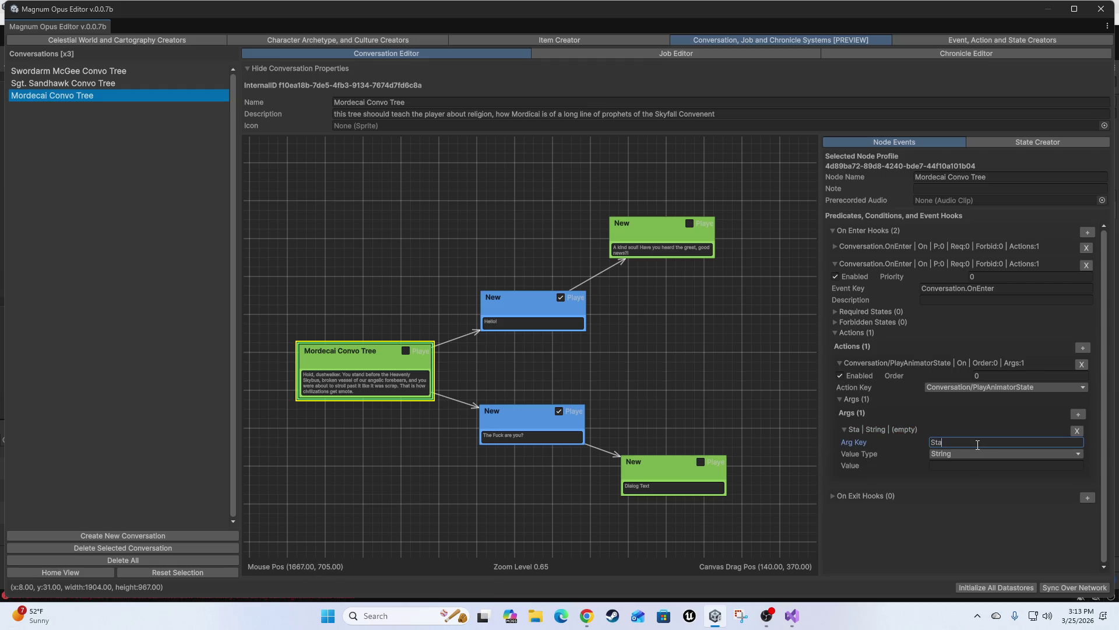
text(t)
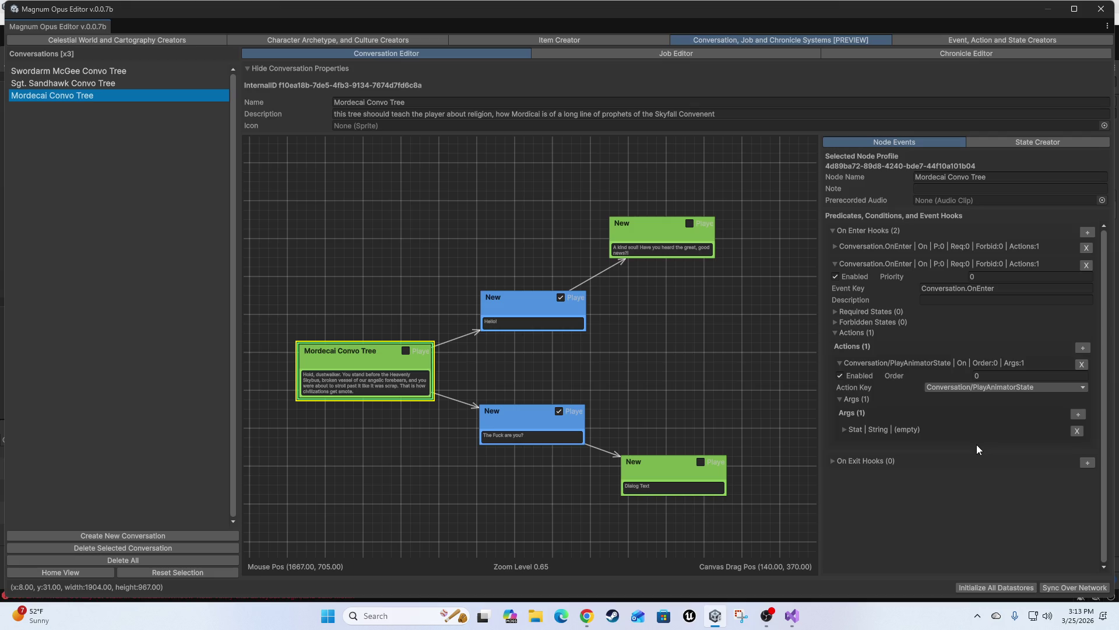
click(865, 432)
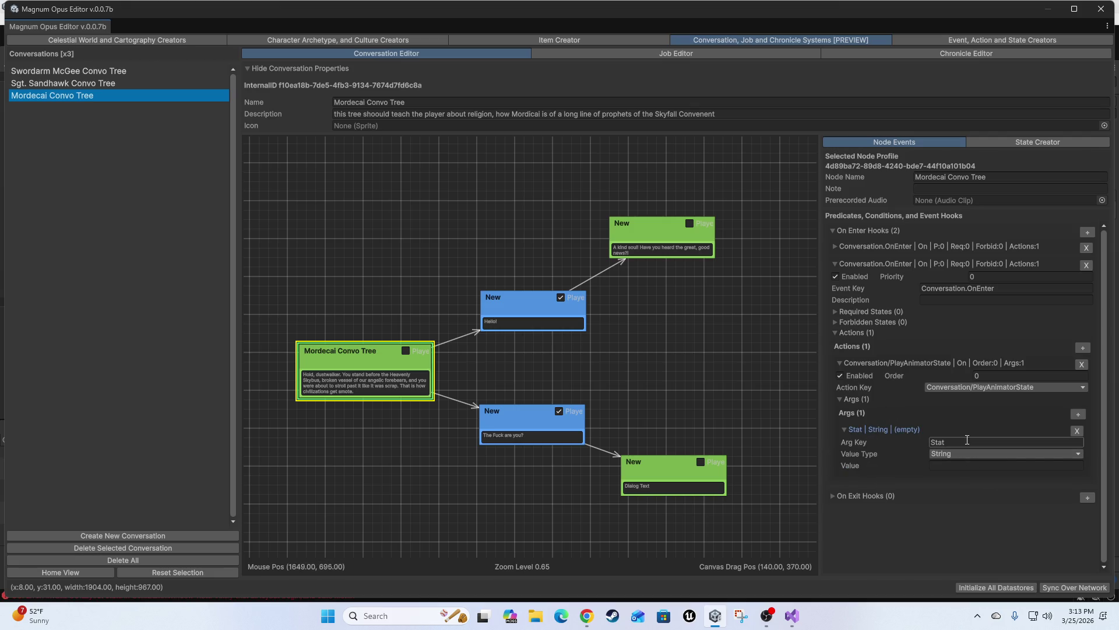
click(967, 442)
text(w)
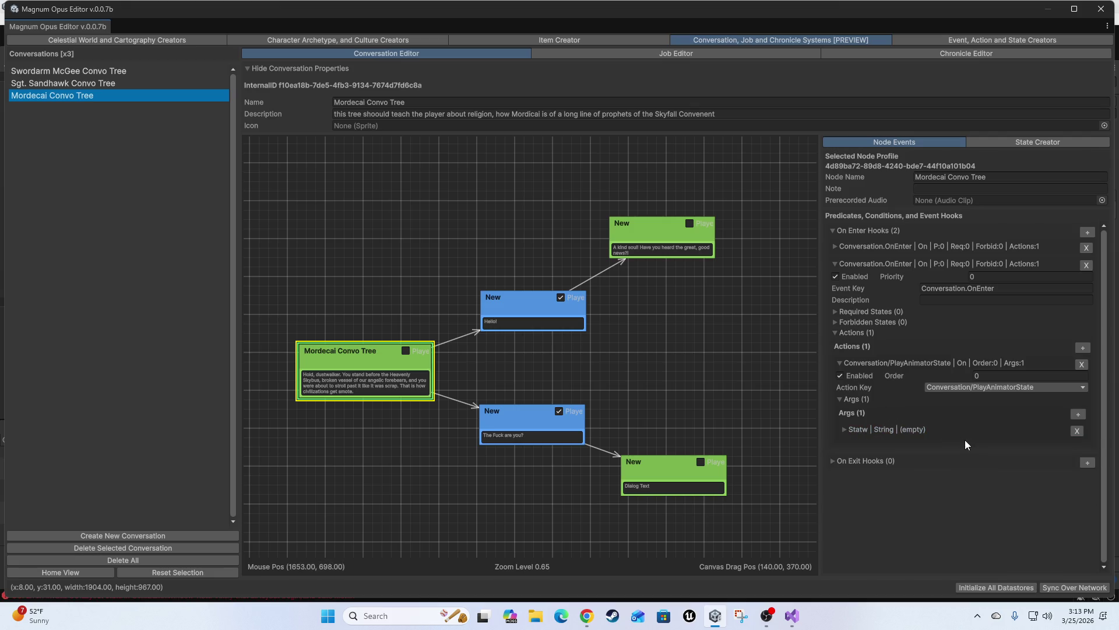
Step: Replace the mistyped 'w' with 'e' and append 'N' so the key reads StateN
click(872, 429)
click(958, 445)
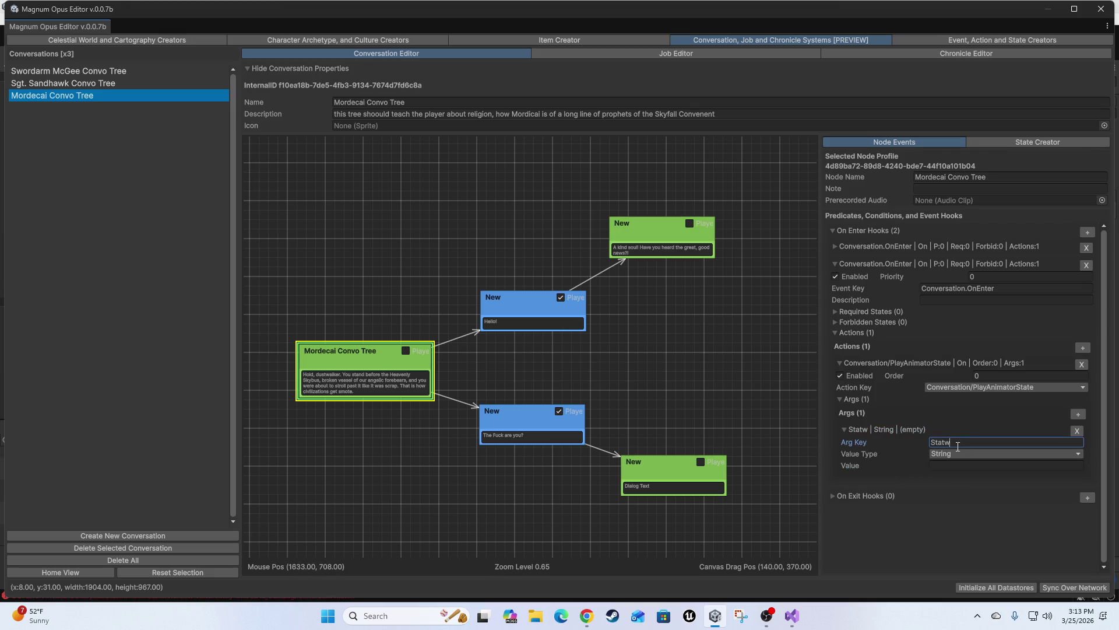
key(BackSpace)
text(e)
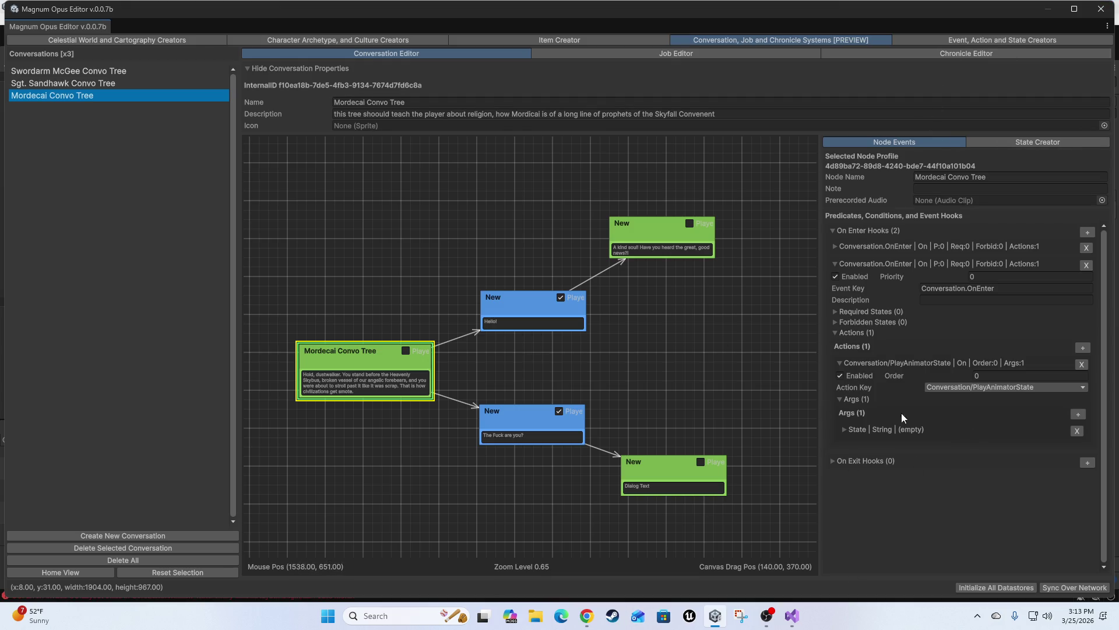
click(881, 429)
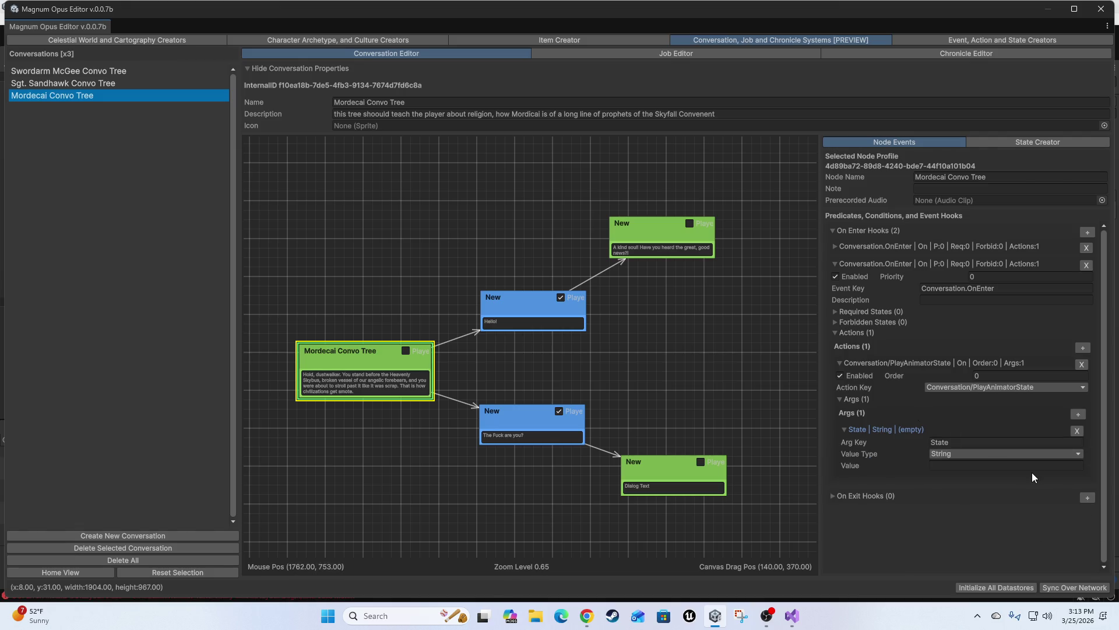
click(970, 442)
click(971, 442)
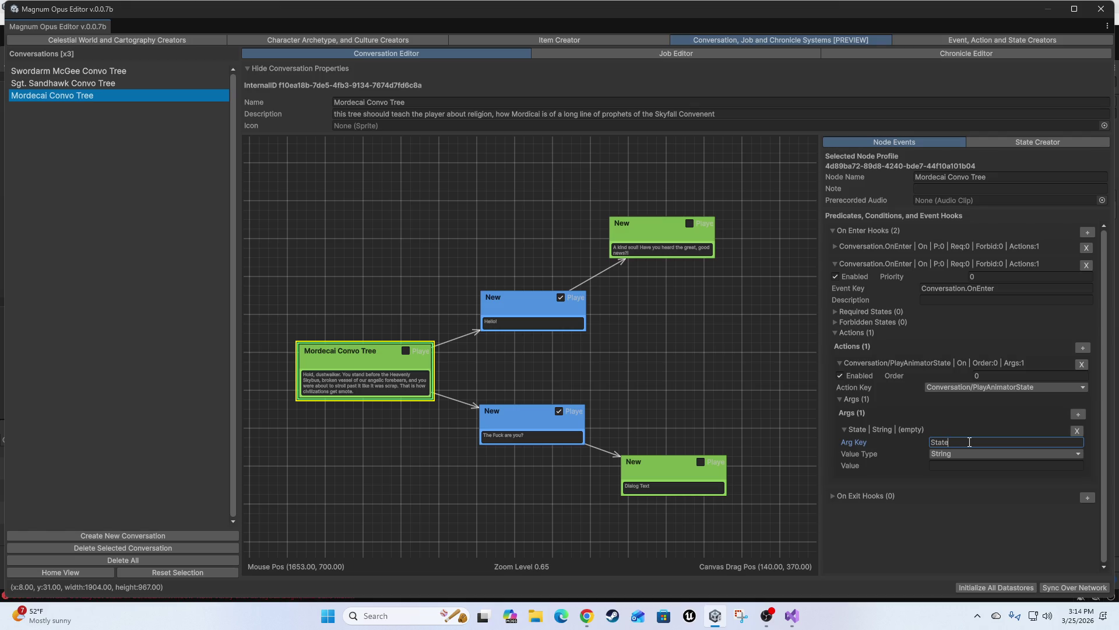
text(N)
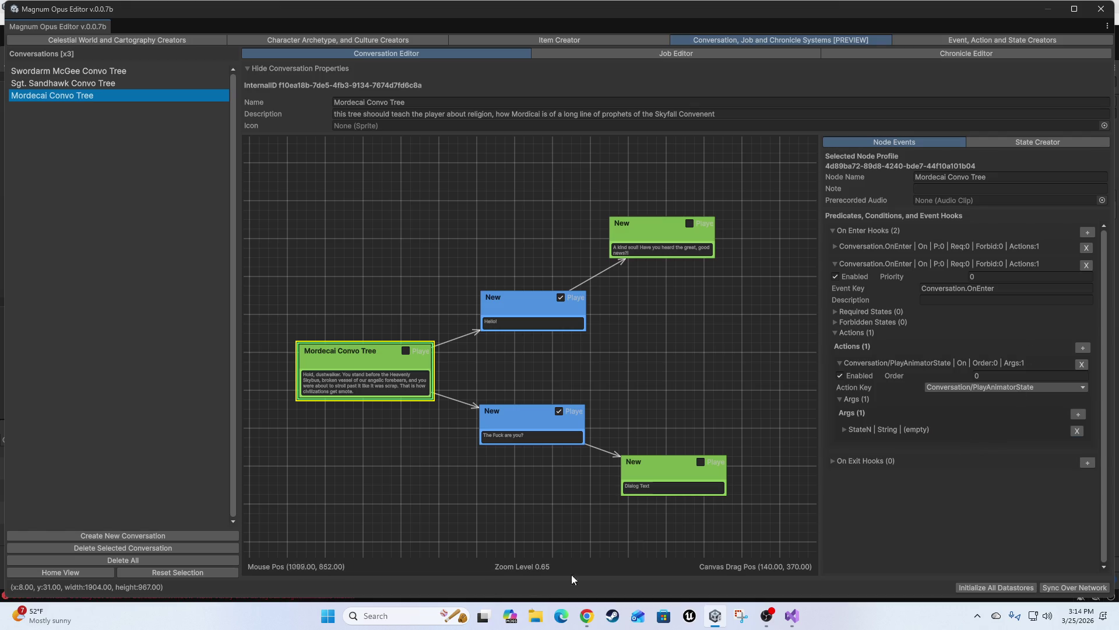
Step: Open ConversationNodeInspector.cs from Solution Explorer using the 'conversation' filter
click(792, 616)
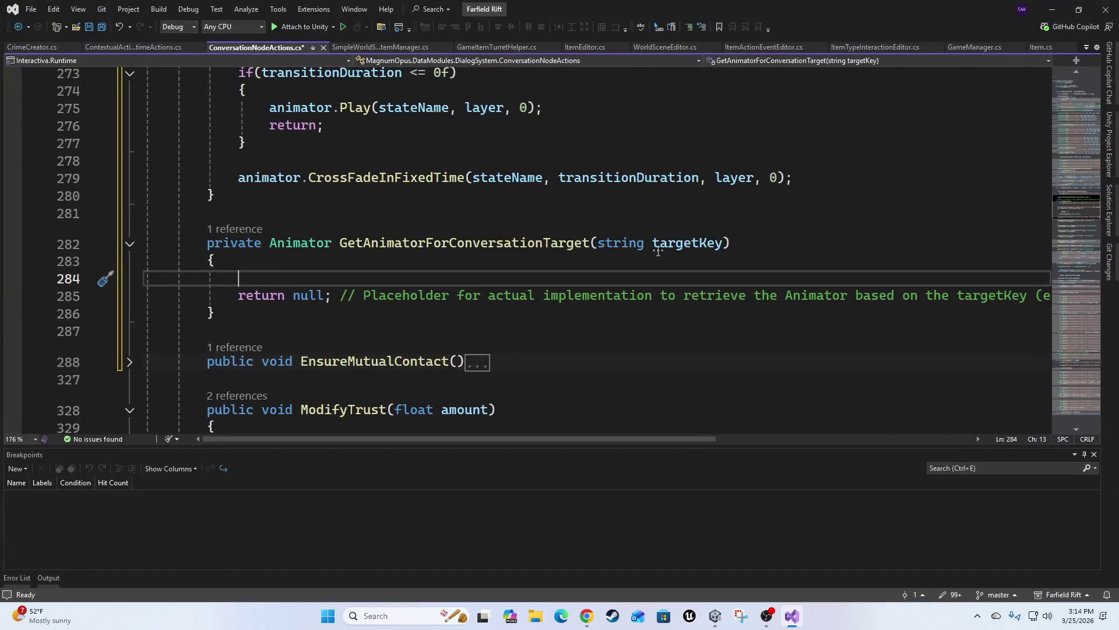
click(1109, 210)
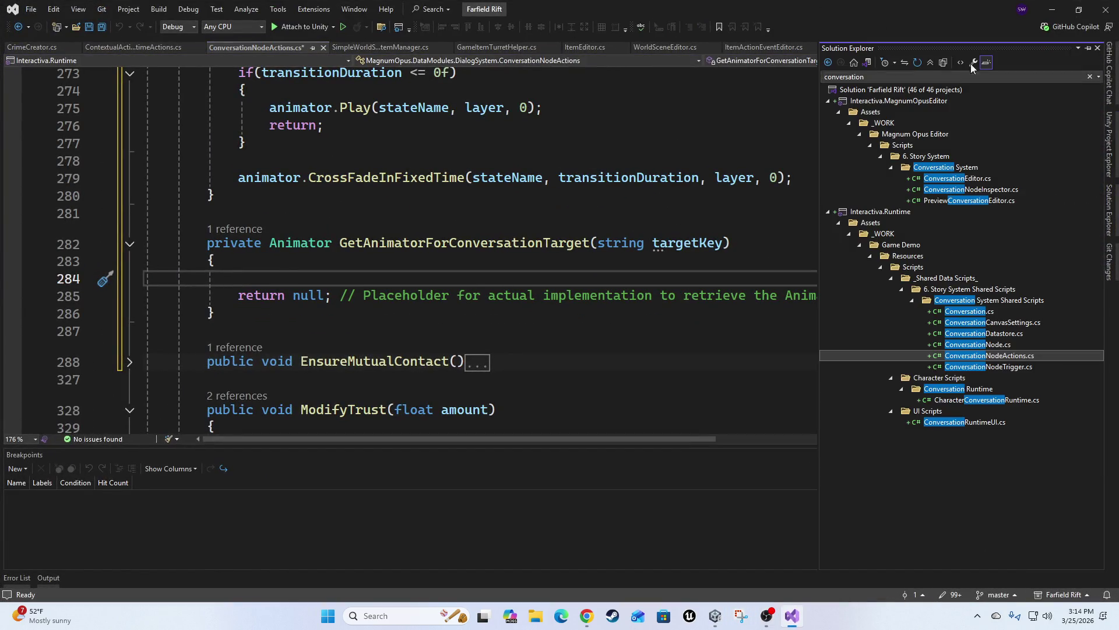
key(ctrl+semicolon)
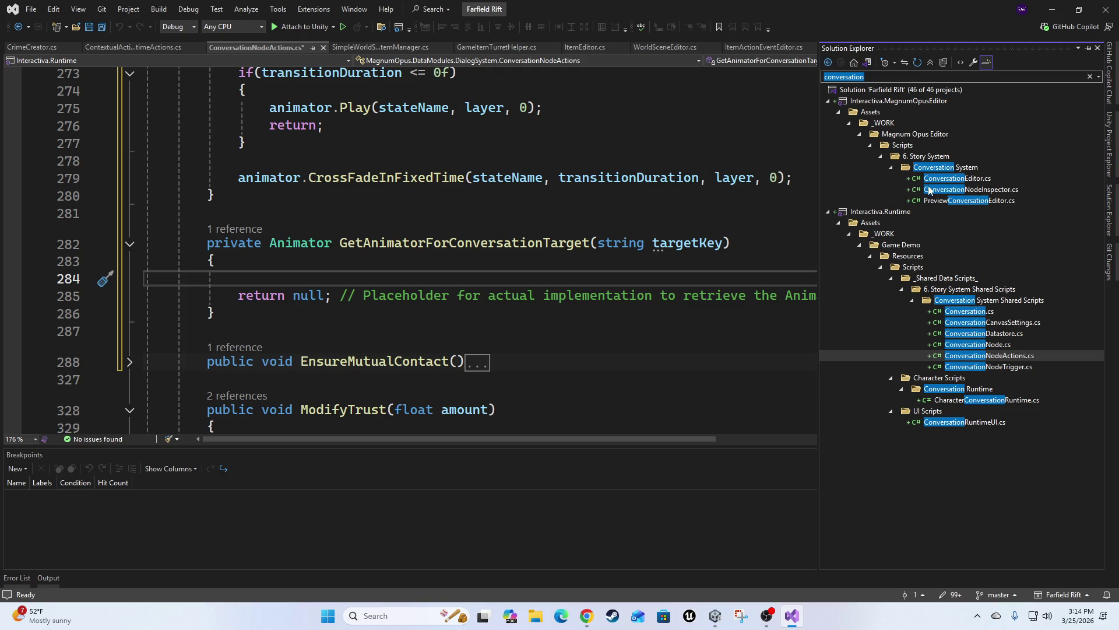
double_click(984, 190)
click(382, 197)
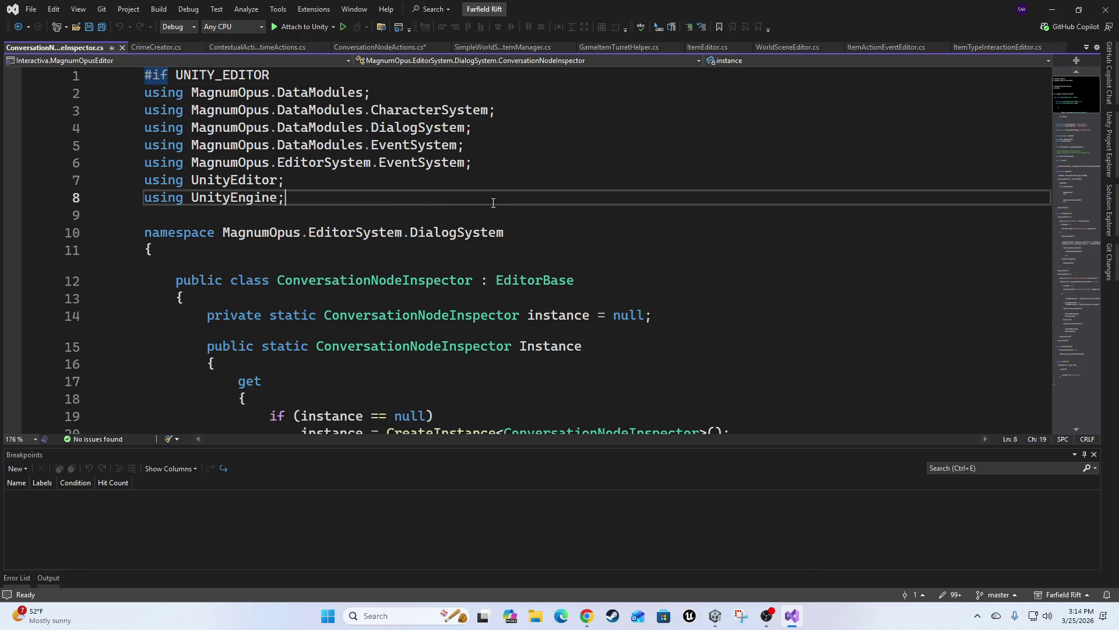
Step: Jump to the DrawNodeEventEditor definition in ConversationNodeInspector.cs
scroll(525, 263, down, 9)
scroll(642, 322, up, 1)
scroll(642, 322, down, 9)
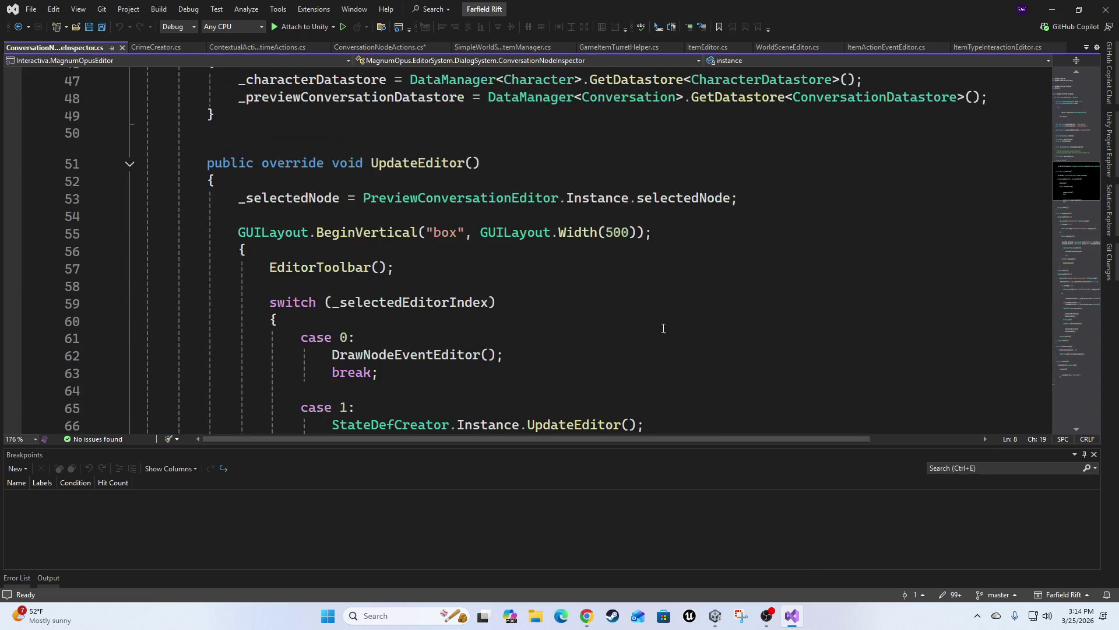
scroll(663, 331, down, 4)
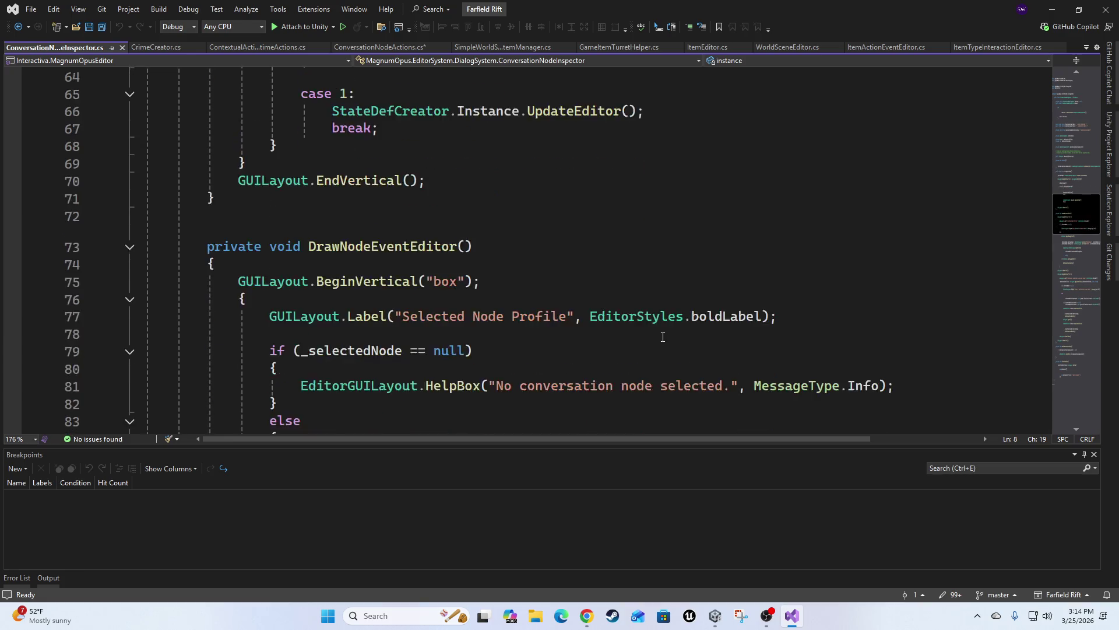
scroll(663, 336, up, 5)
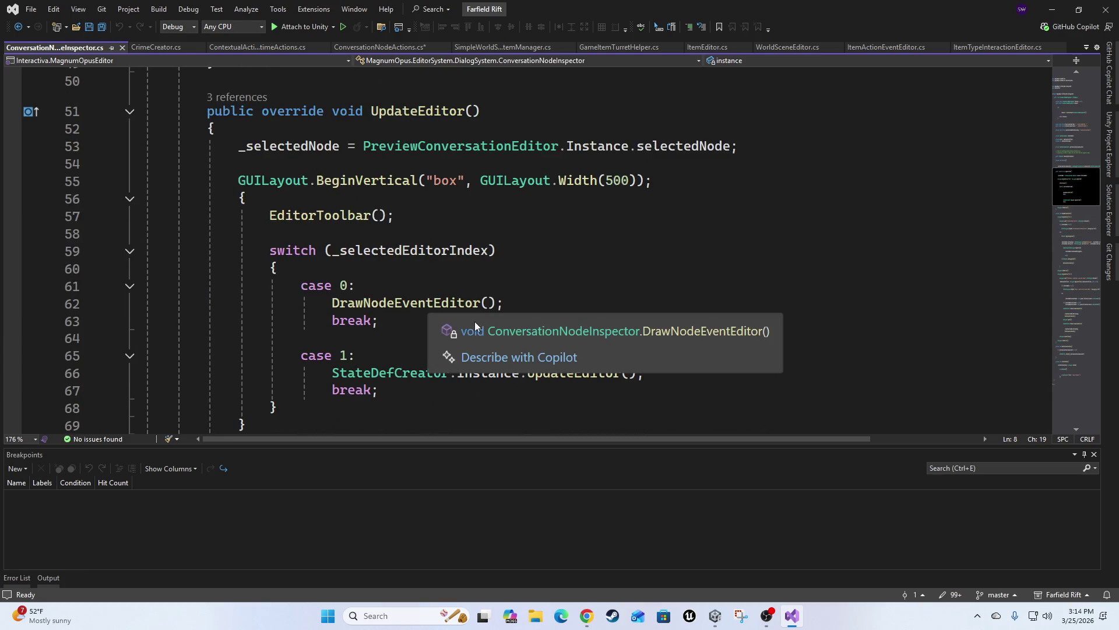
ctrl+click(429, 302)
Step: Scroll through DrawNodeEventEditor's hook-drawing code
scroll(647, 347, down, 3)
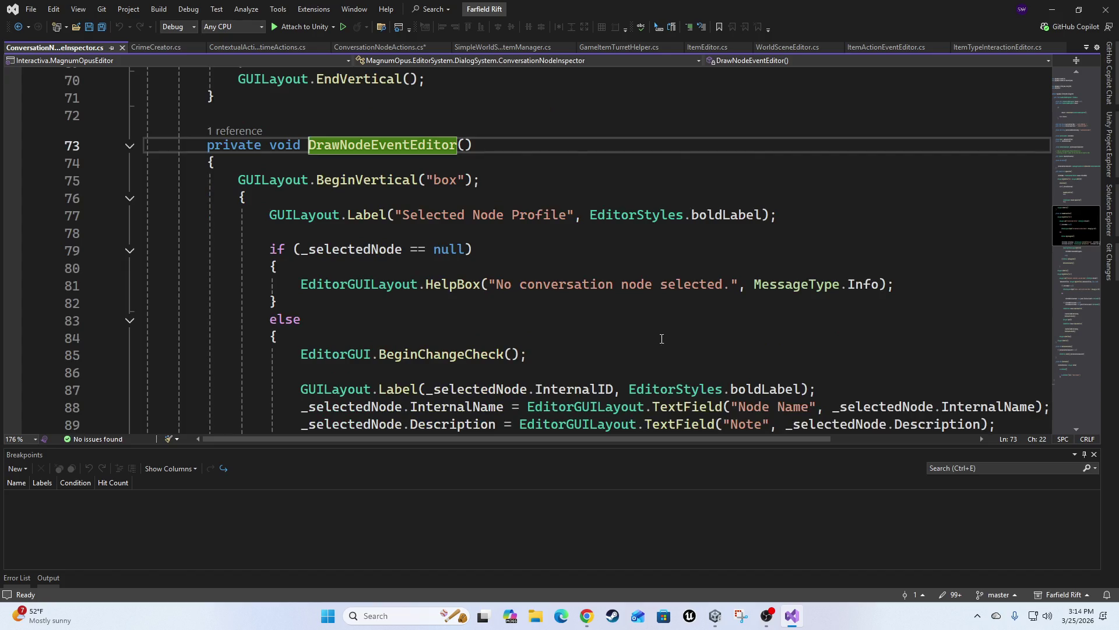
scroll(721, 247, down, 2)
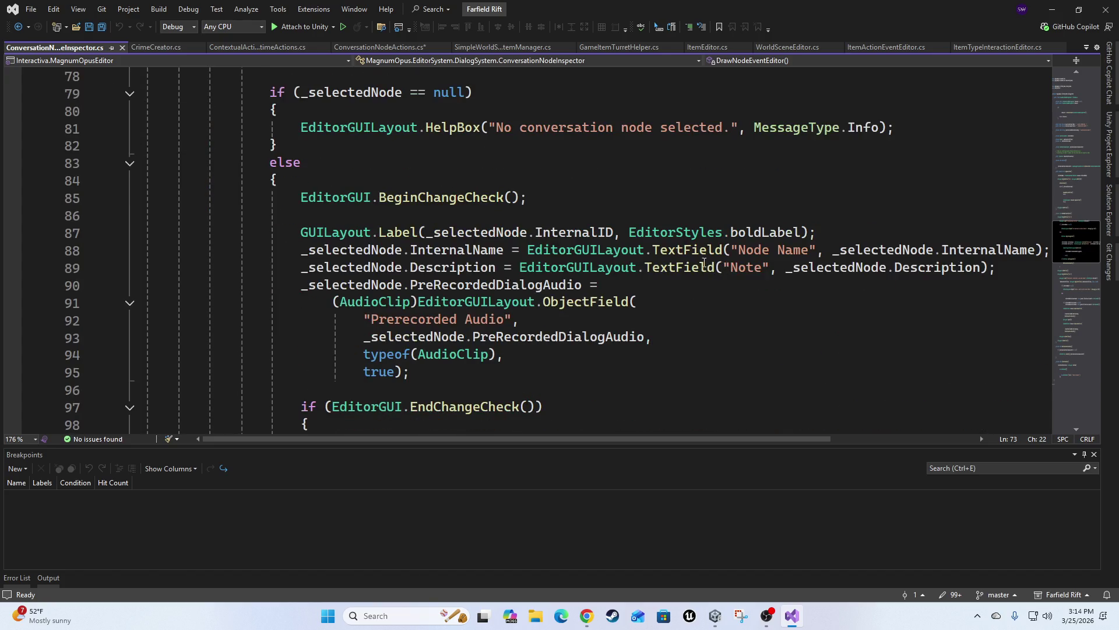
scroll(802, 316, down, 6)
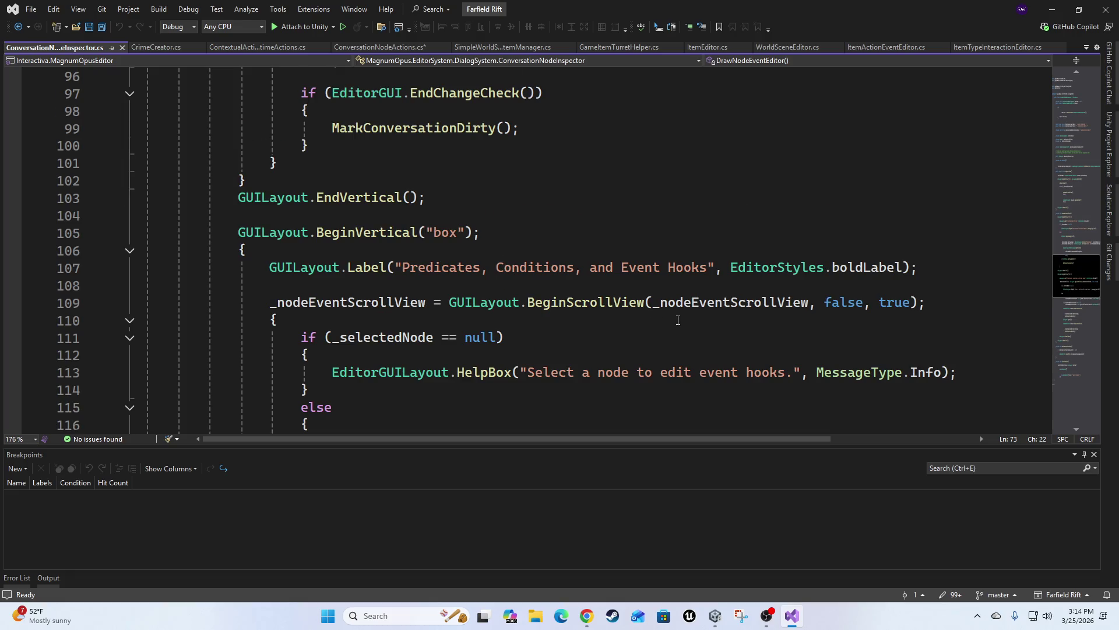
scroll(678, 320, down, 9)
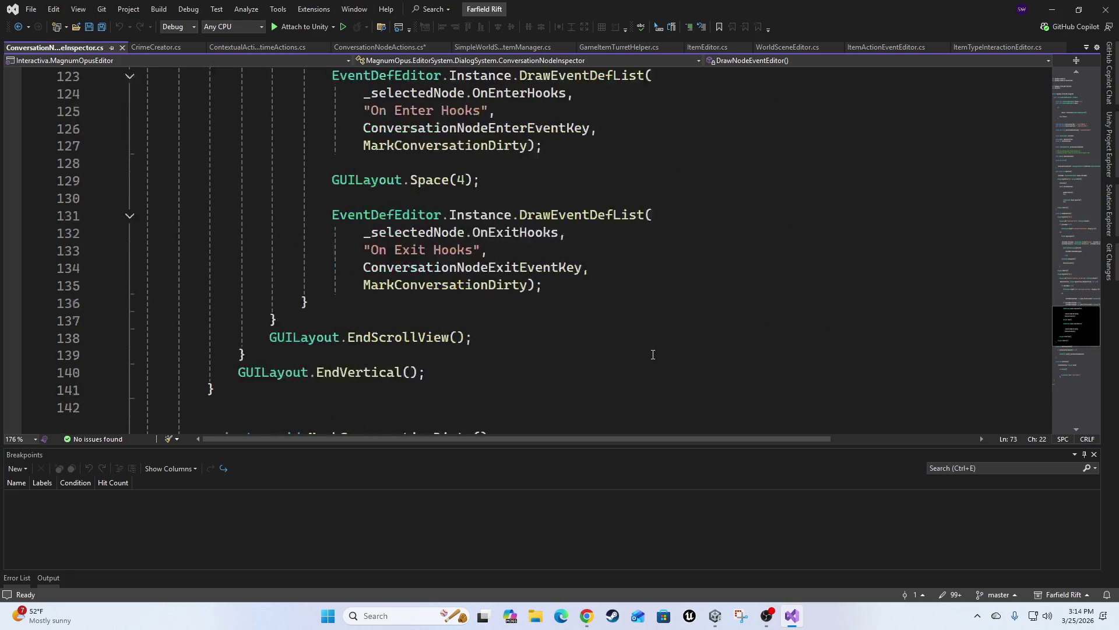
scroll(653, 354, down, 8)
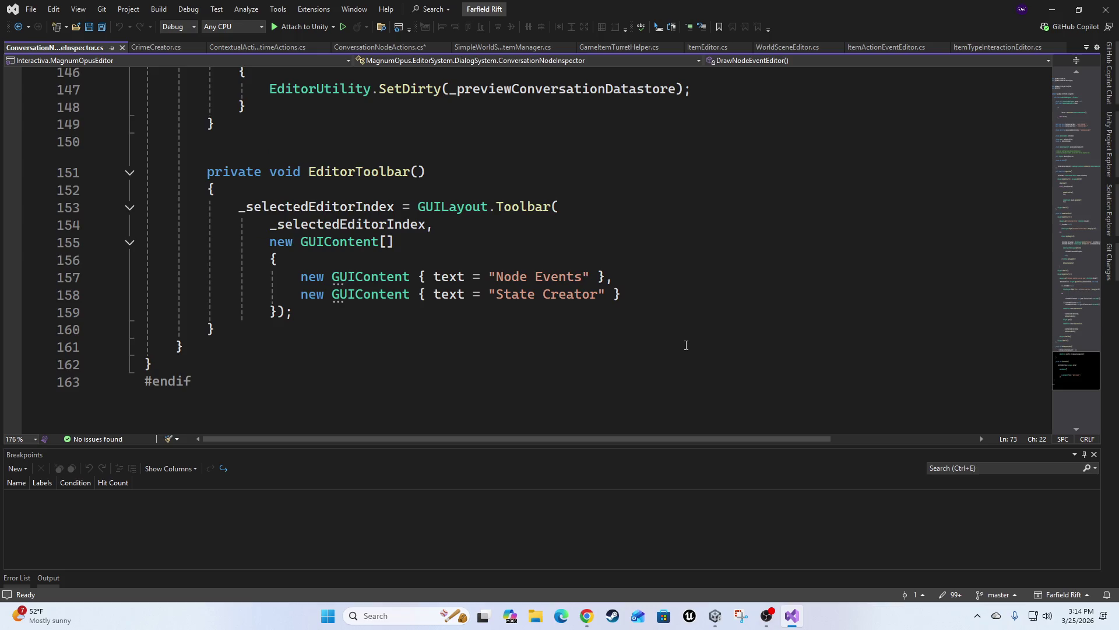
scroll(688, 350, up, 3)
scroll(529, 320, up, 5)
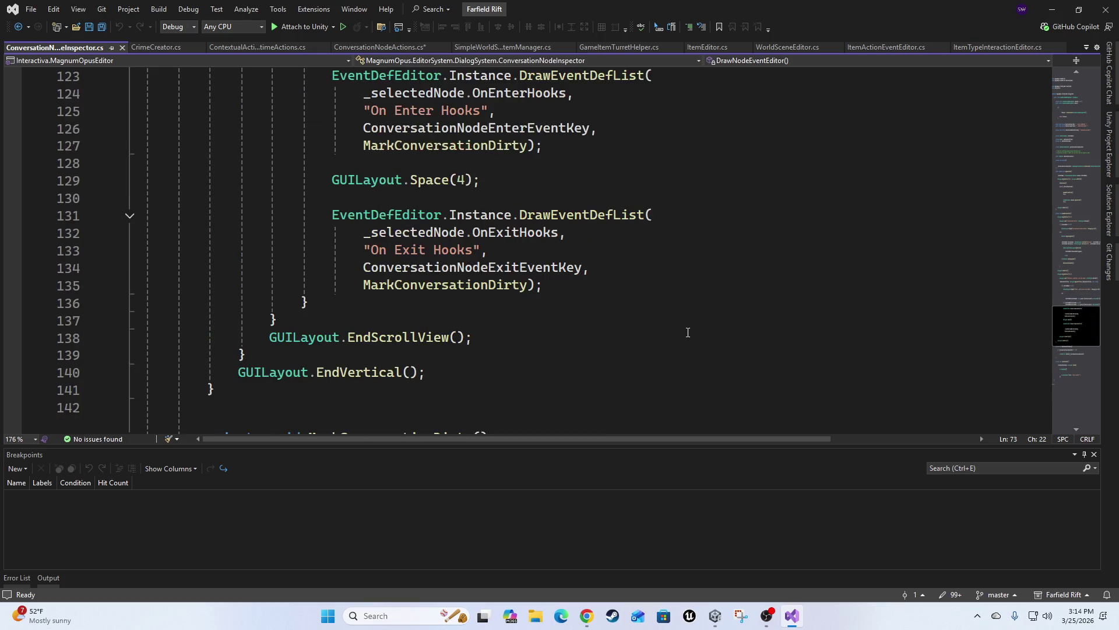
scroll(687, 342, up, 2)
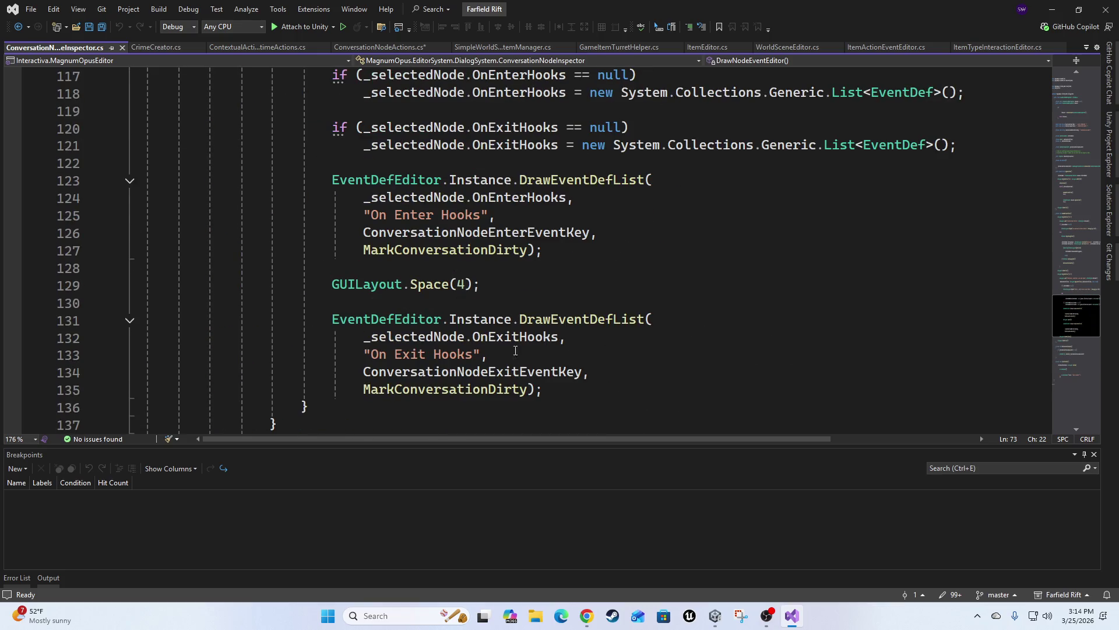
scroll(583, 300, up, 2)
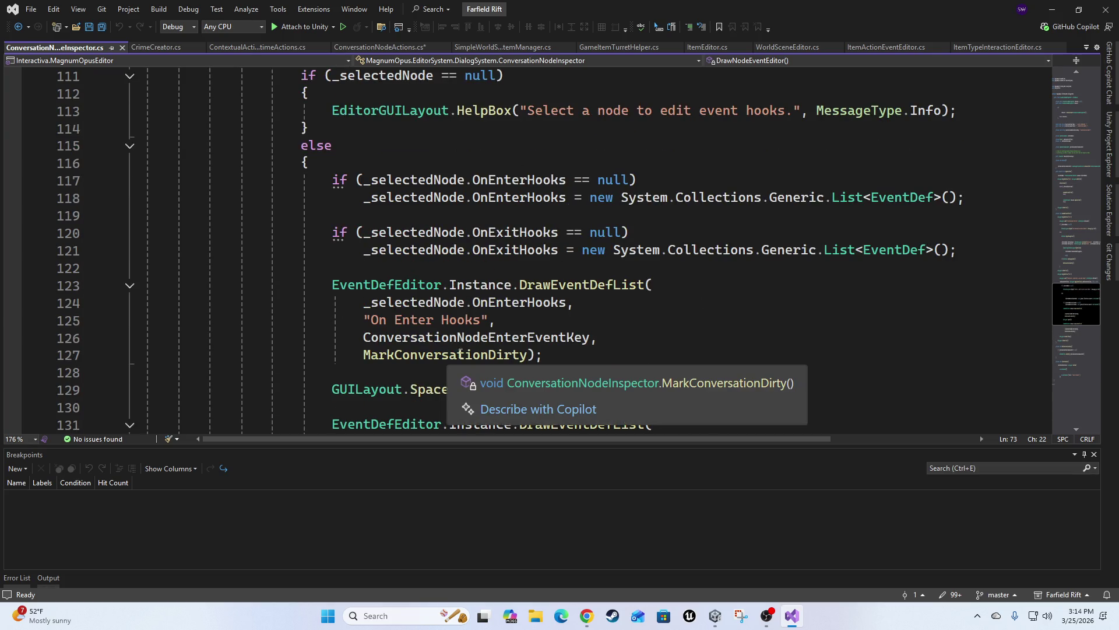
scroll(424, 330, up, 1)
scroll(376, 308, up, 3)
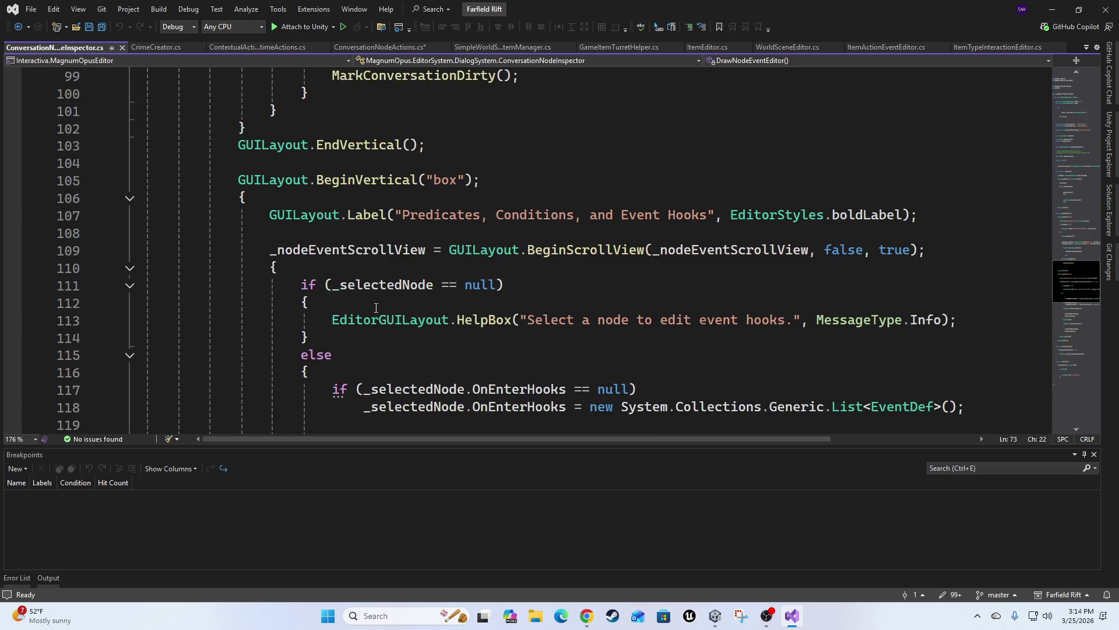
scroll(684, 273, up, 4)
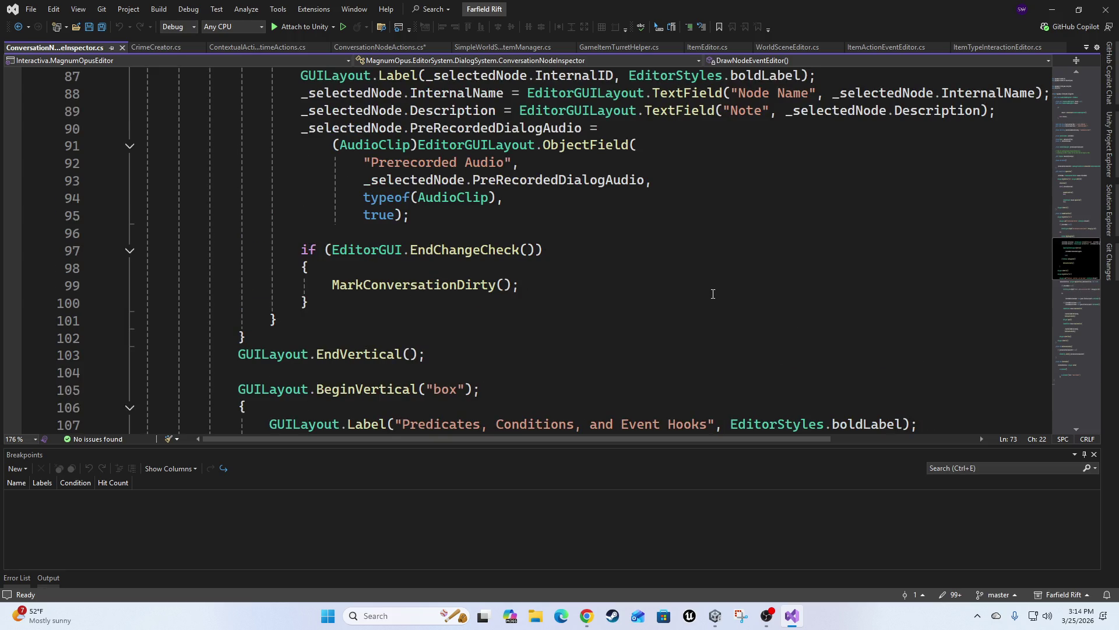
scroll(395, 312, up, 2)
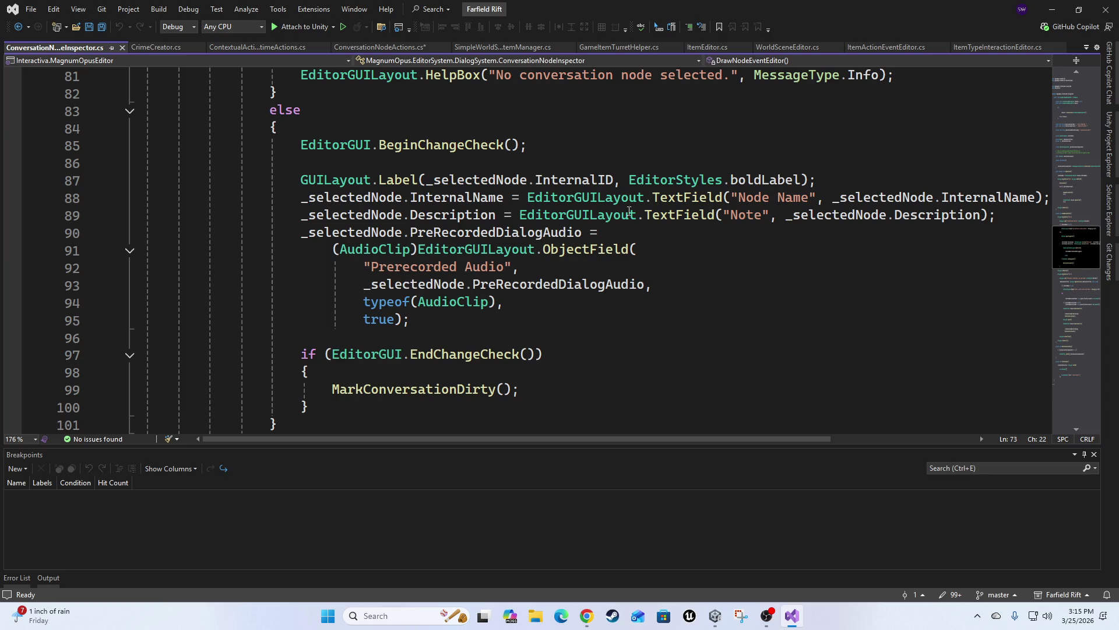
scroll(664, 288, up, 2)
scroll(415, 270, up, 2)
scroll(525, 273, down, 6)
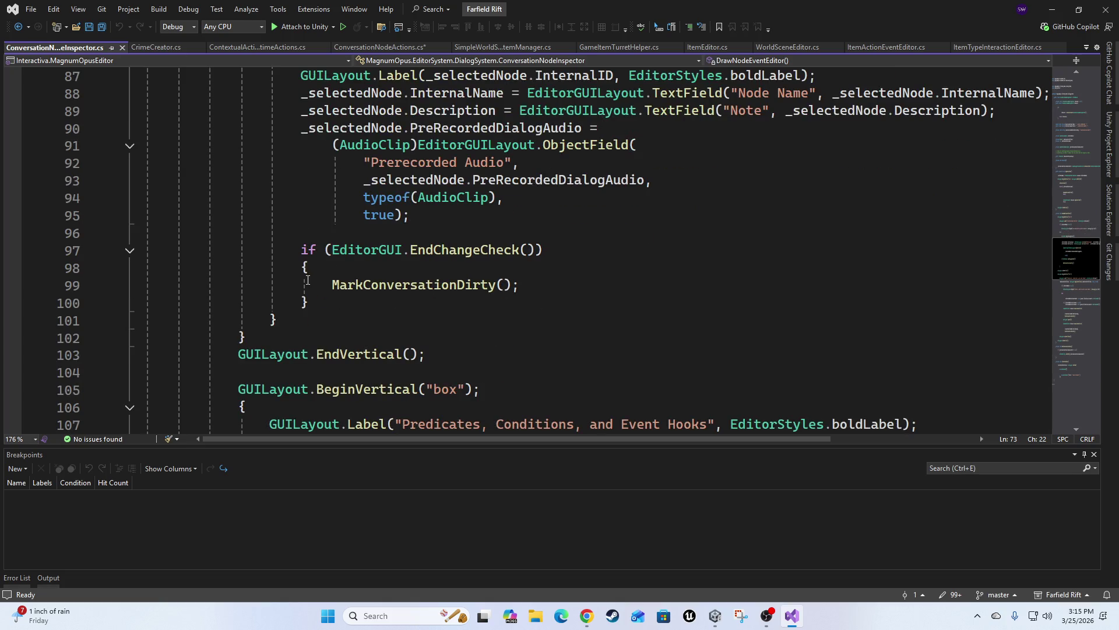
Step: Select the MarkConversationDirty() call on line 99 and the DrawEventDefList call on line 123
drag(324, 285, 521, 286)
scroll(607, 280, down, 4)
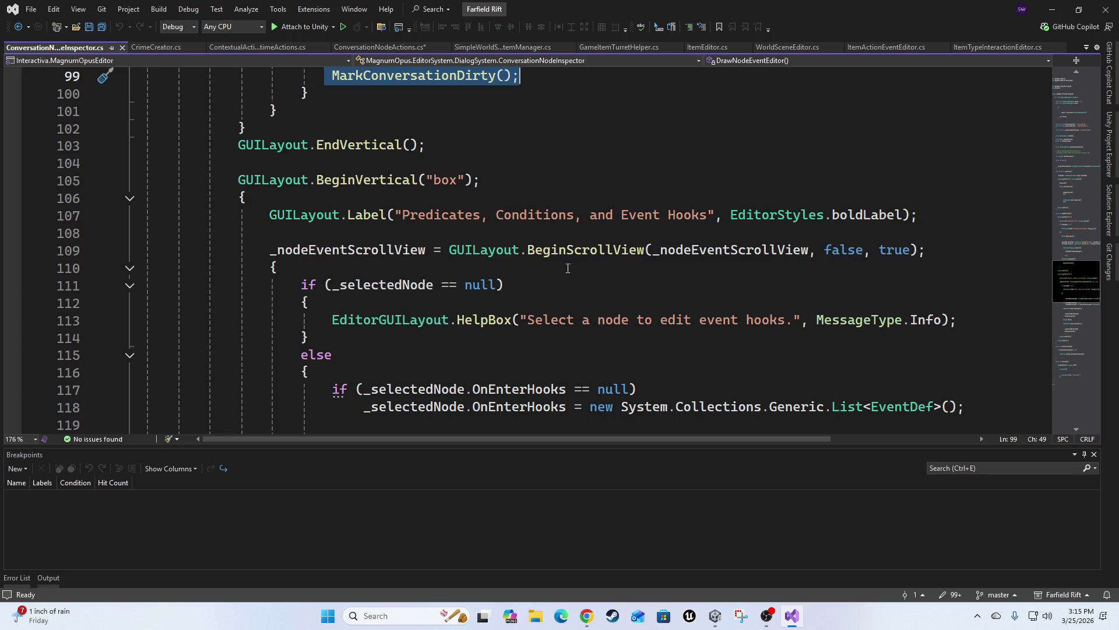
scroll(530, 251, down, 3)
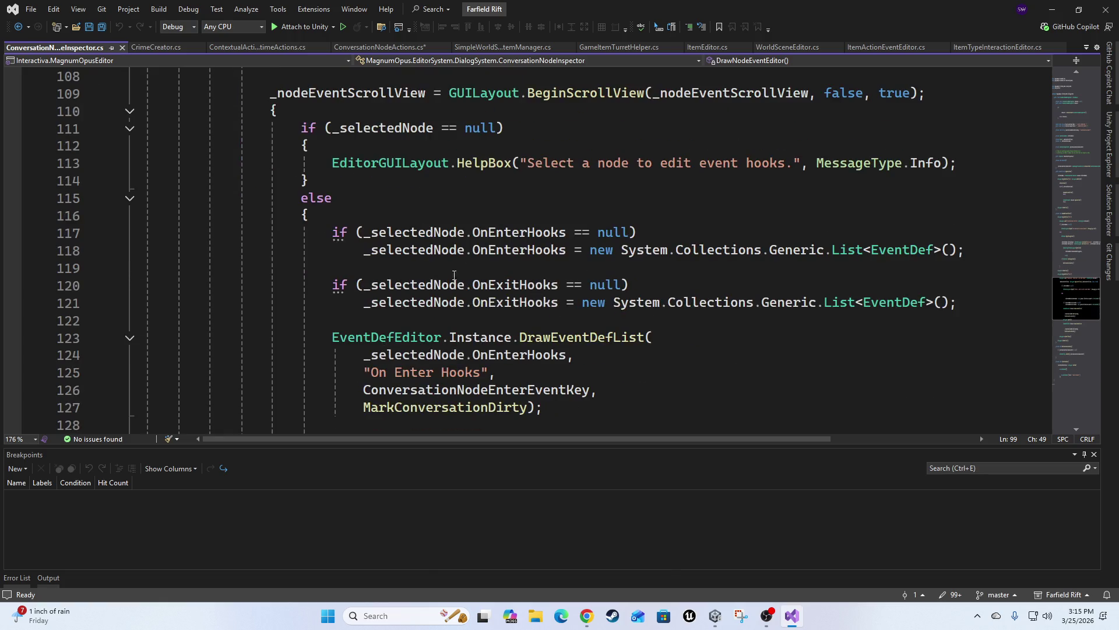
scroll(638, 260, down, 3)
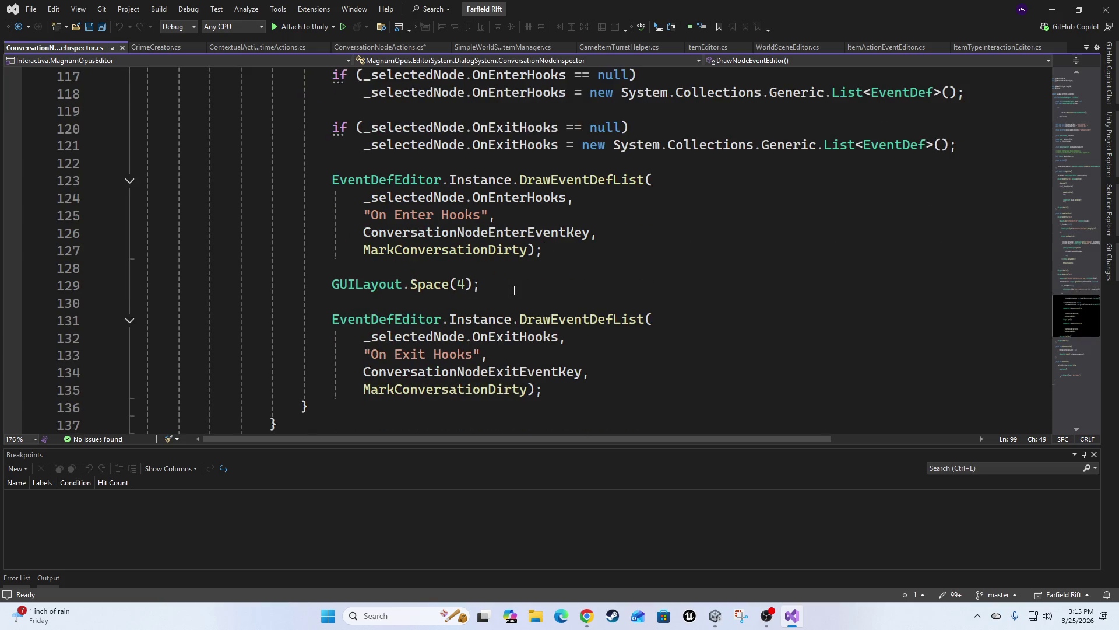
double_click(584, 182)
Step: Go to DrawEventDefList's definition in EventDefEditor.cs, expand it, and jump to GetFoldoutState
key(F12)
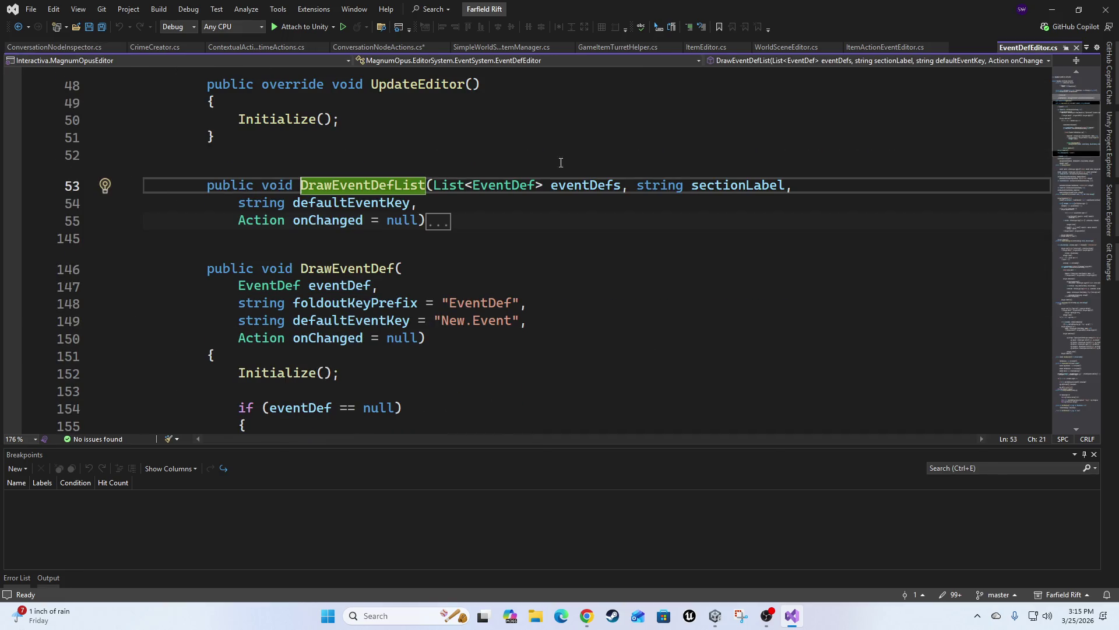
click(130, 220)
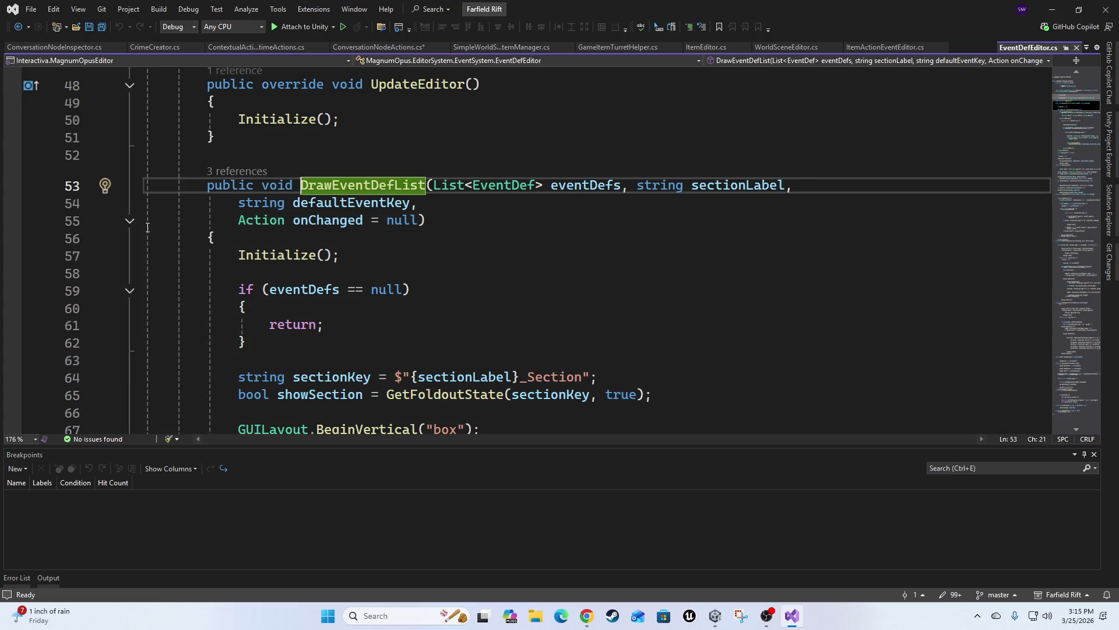
scroll(527, 247, down, 2)
scroll(526, 247, down, 1)
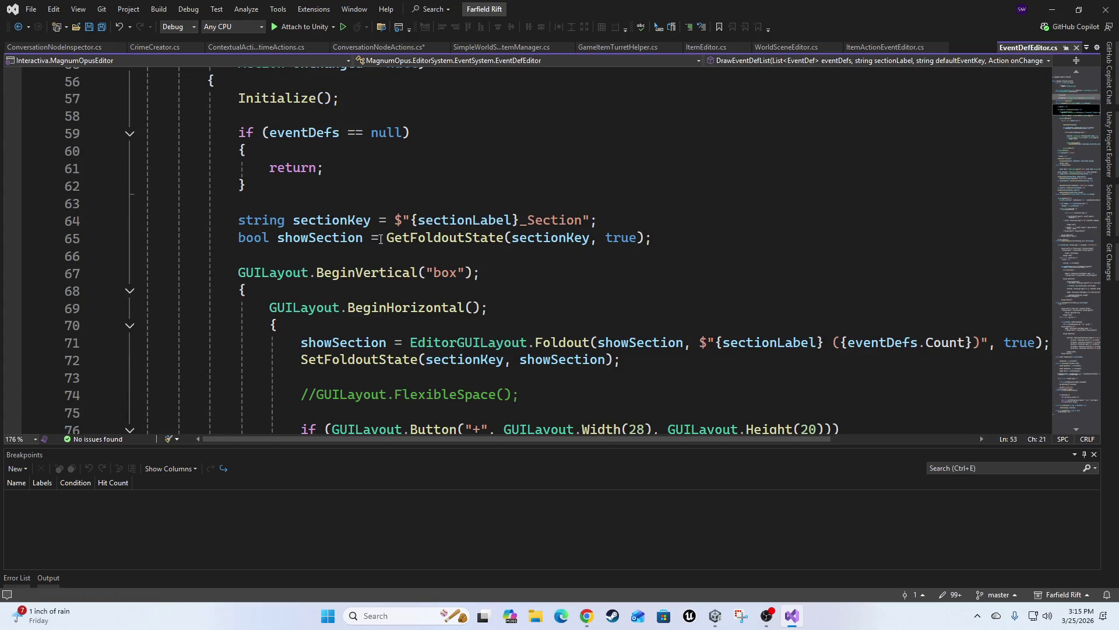
ctrl+click(444, 241)
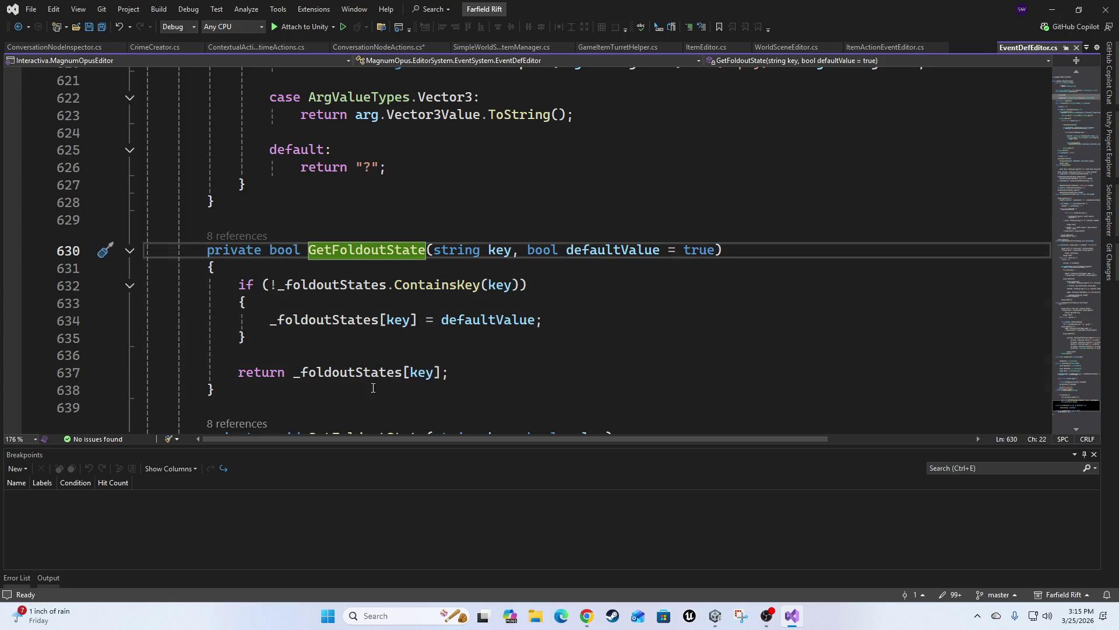
Step: Read up through EventDefEditor.cs to the top, then return to ConversationNodeActions.cs
scroll(544, 369, down, 4)
scroll(544, 369, up, 2)
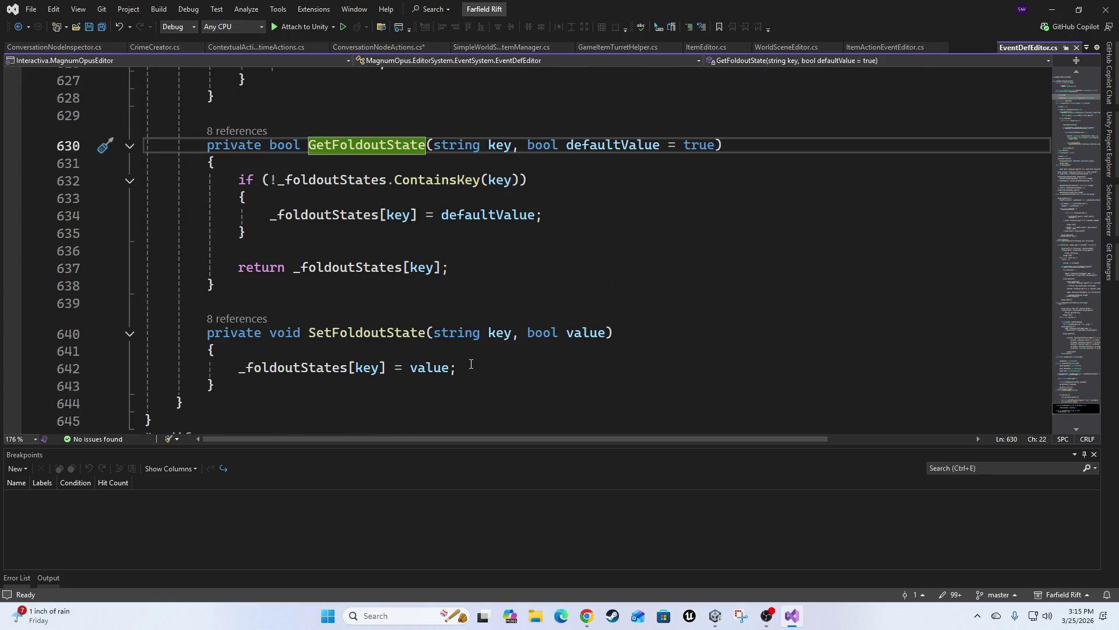
scroll(567, 308, up, 6)
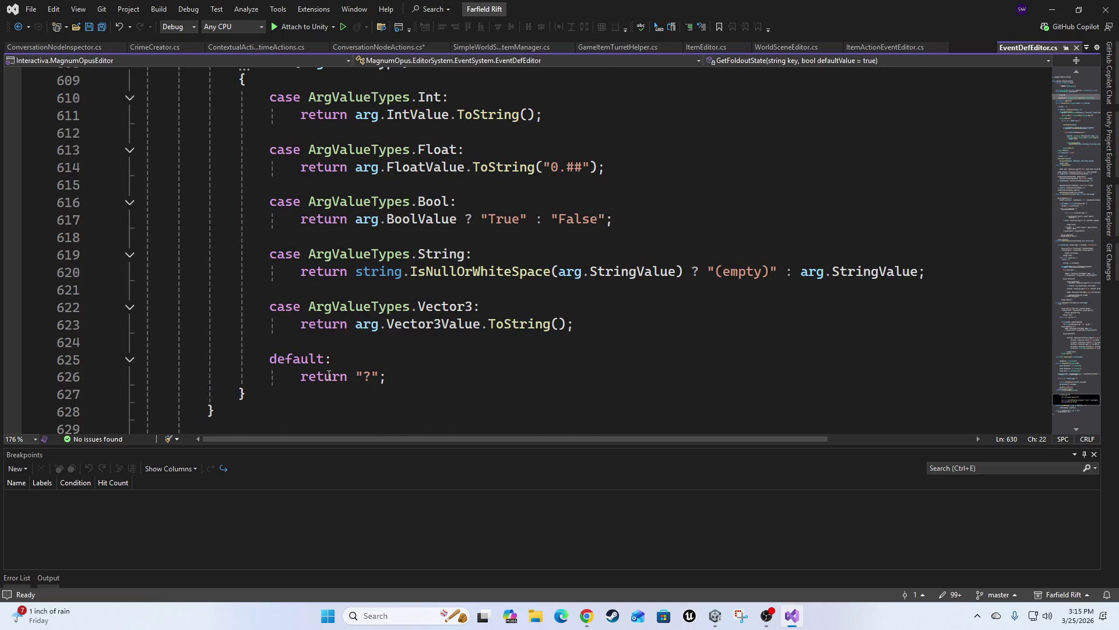
scroll(489, 347, up, 7)
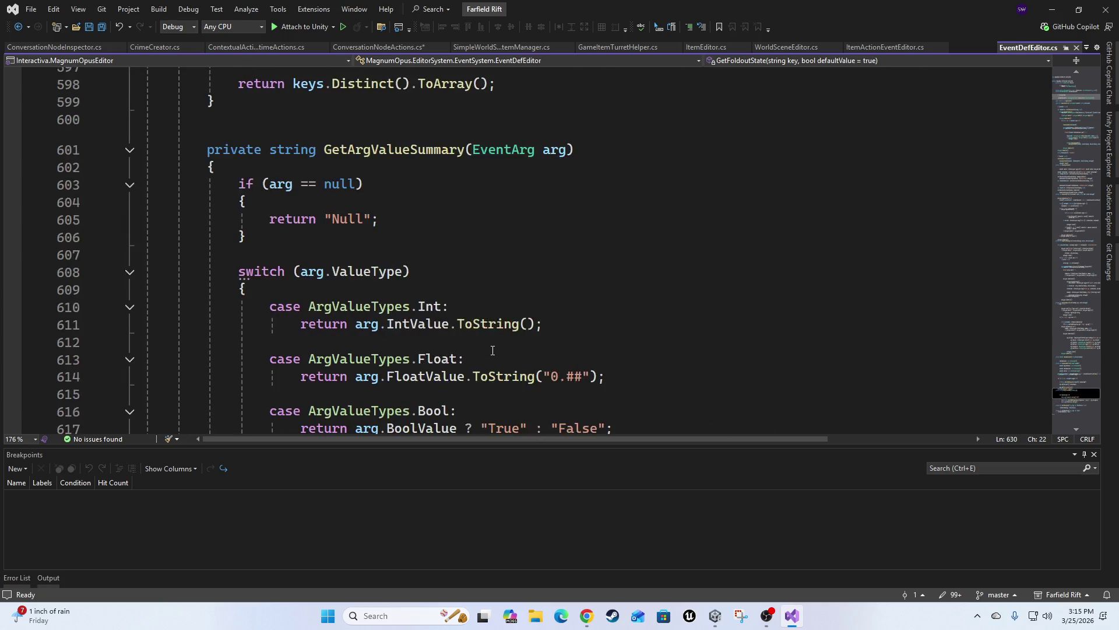
scroll(473, 352, up, 2)
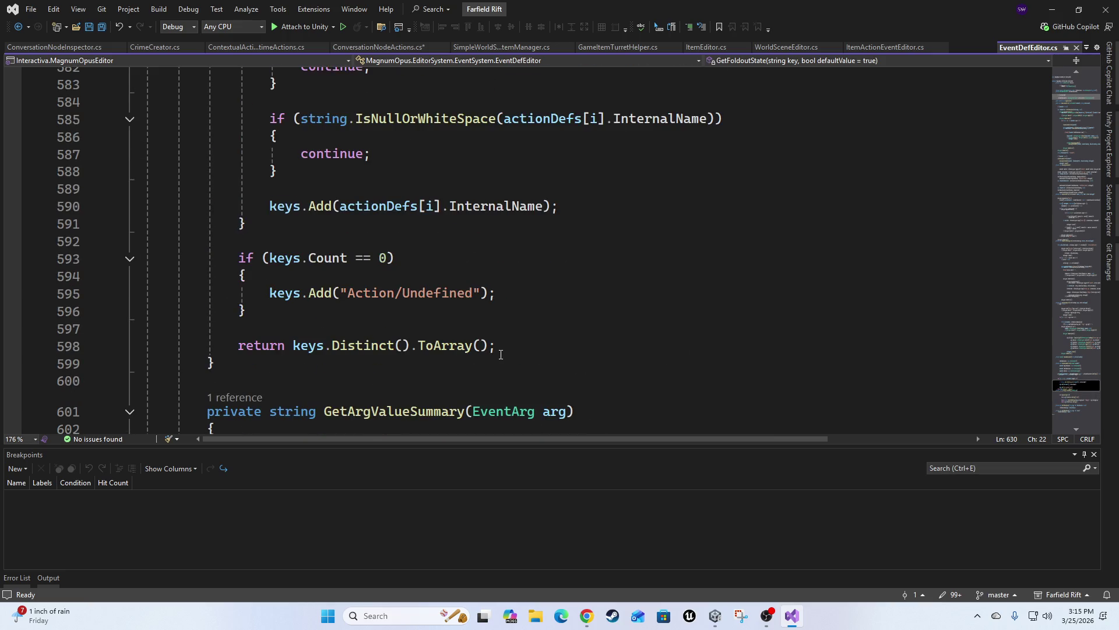
scroll(501, 358, up, 12)
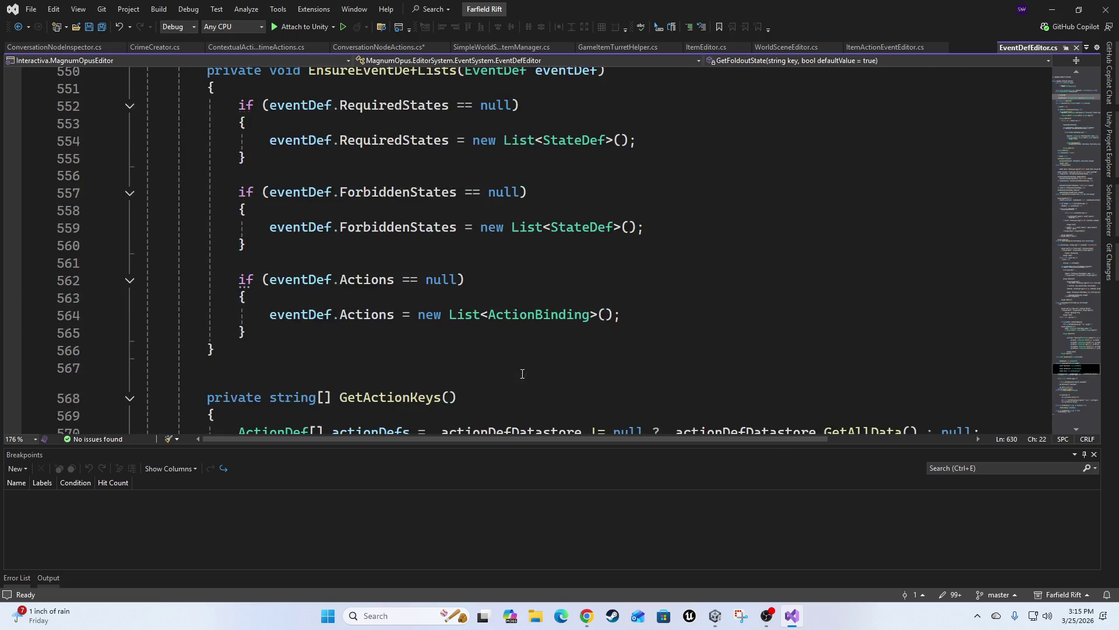
scroll(510, 374, up, 4)
scroll(505, 371, up, 5)
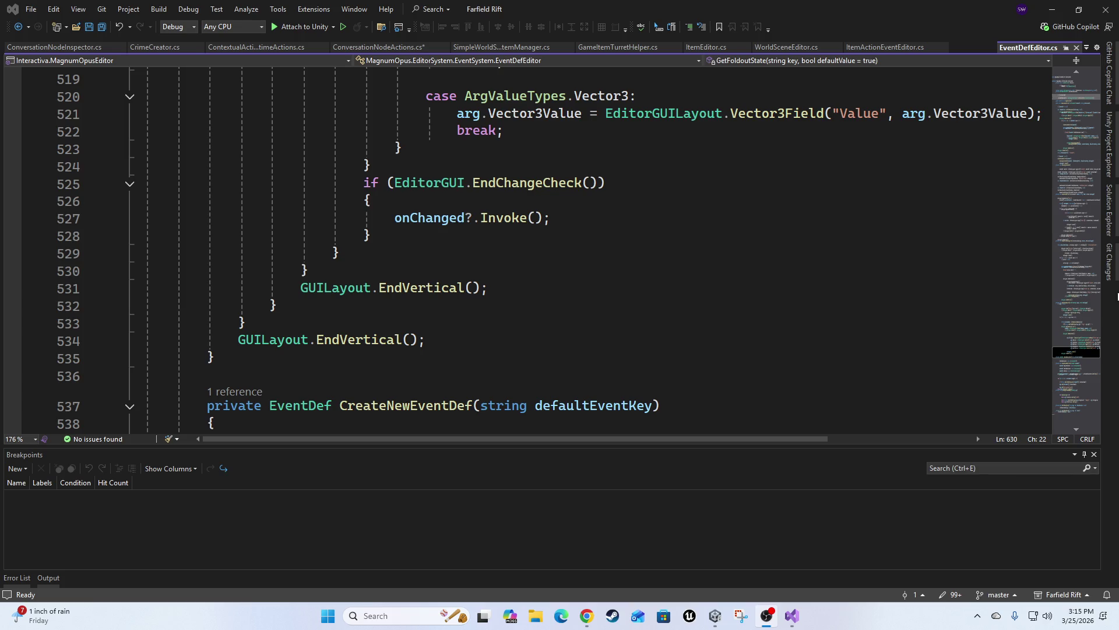
scroll(753, 262, up, 20)
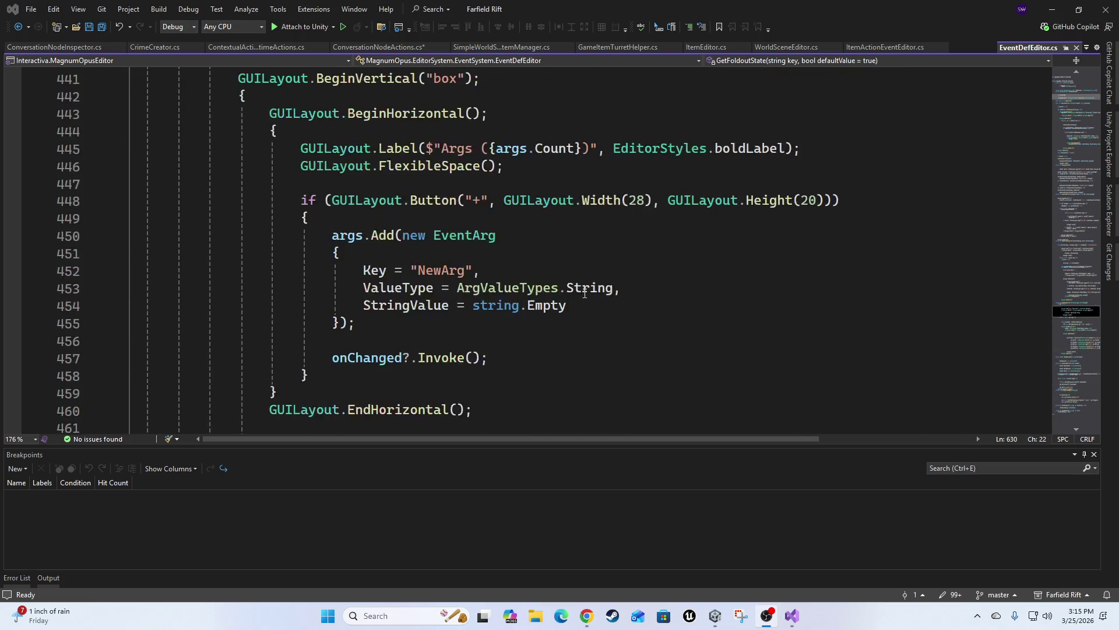
scroll(595, 315, up, 20)
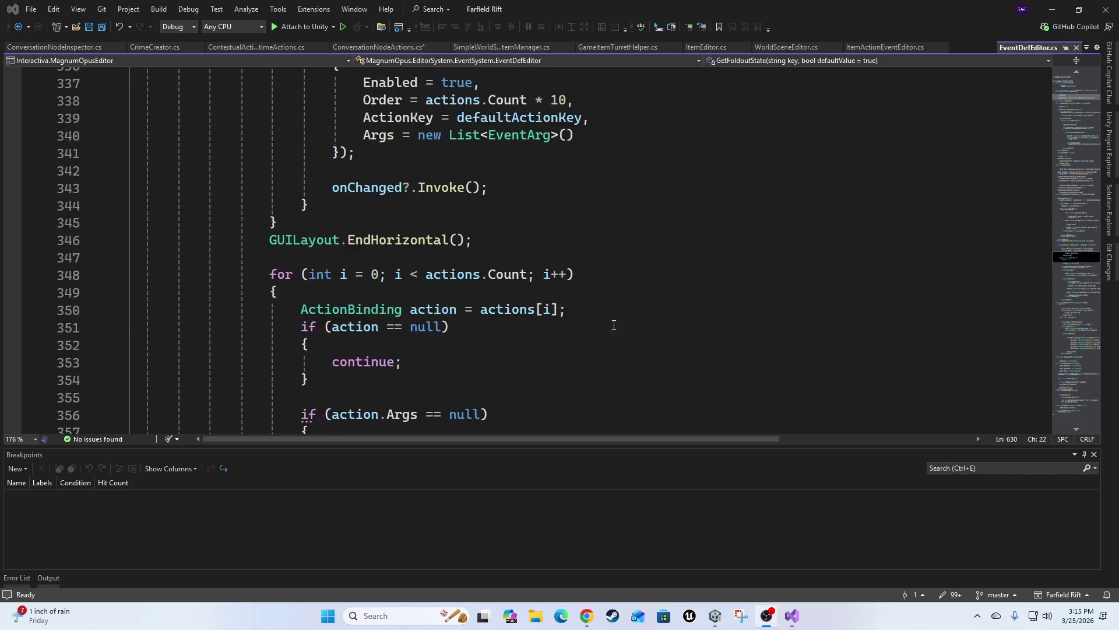
scroll(667, 325, up, 20)
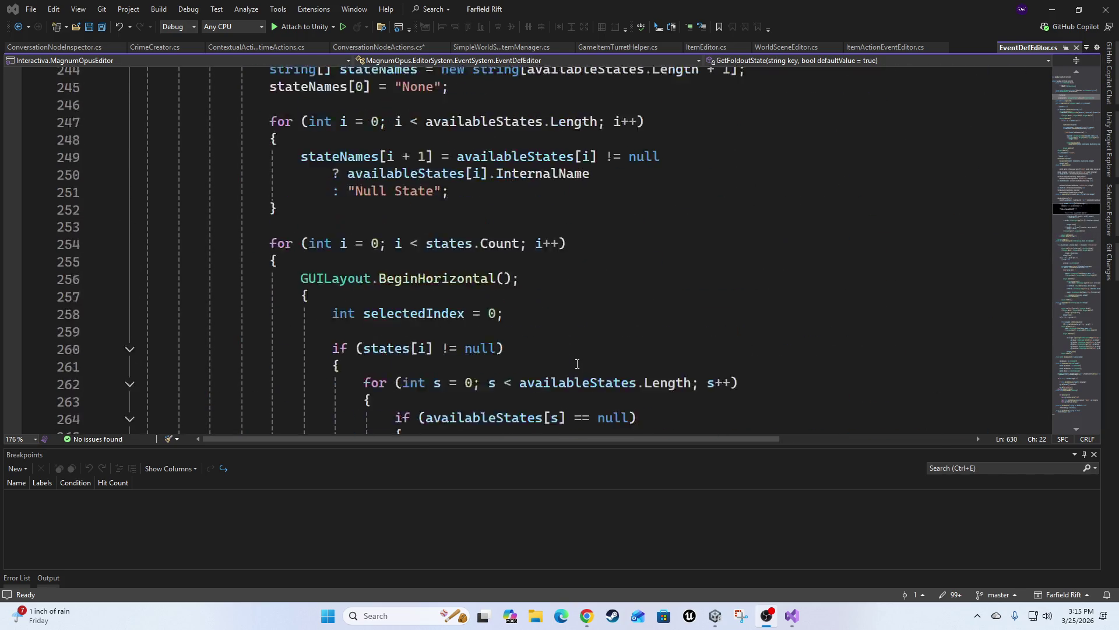
scroll(552, 353, up, 17)
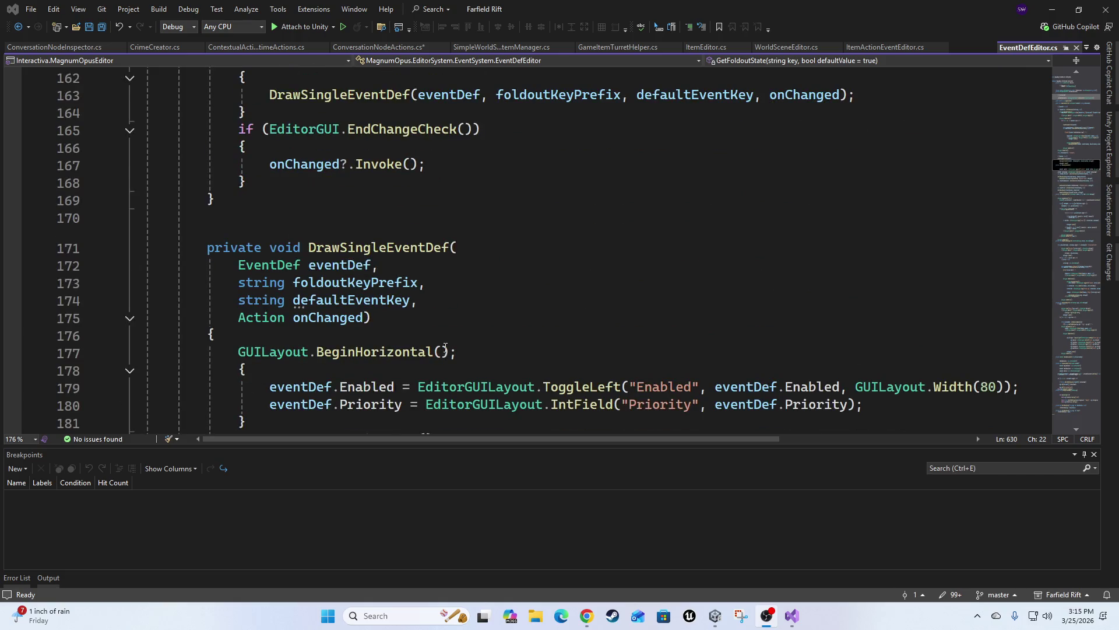
scroll(446, 348, up, 13)
scroll(476, 362, up, 20)
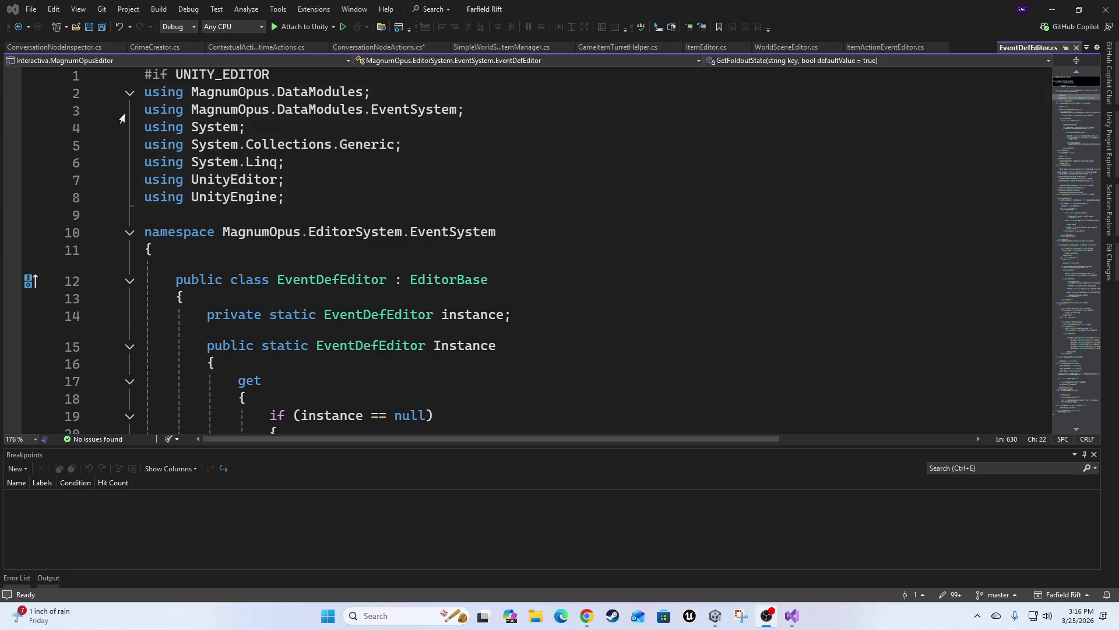
click(382, 46)
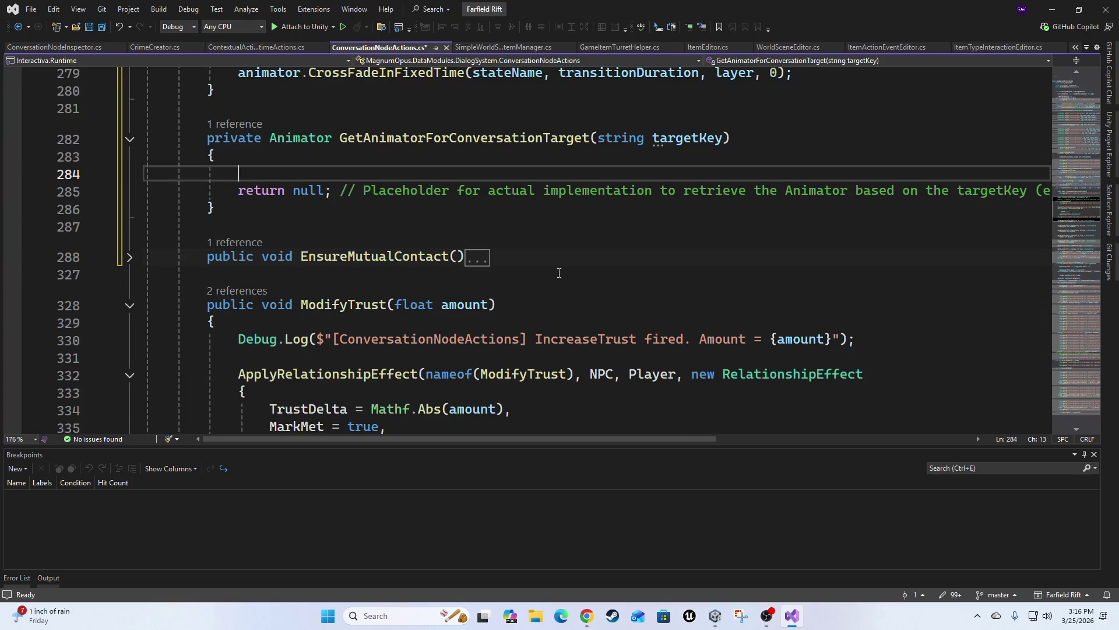
Step: Place the caret on line 285's placeholder return null and bring up, then dismiss, its context menu
scroll(558, 273, up, 2)
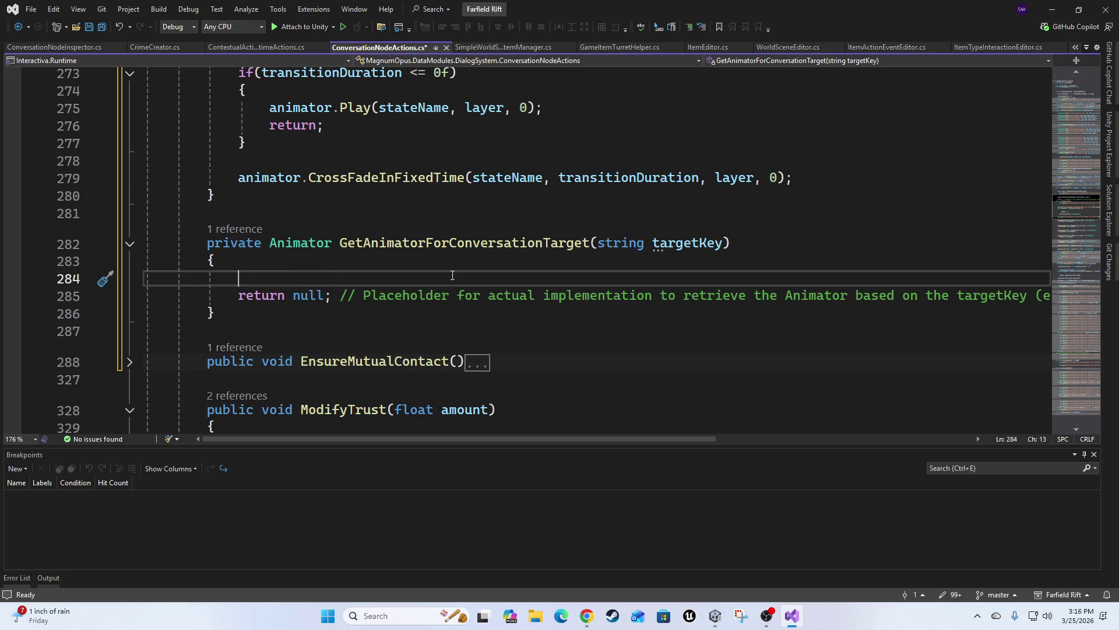
click(240, 296)
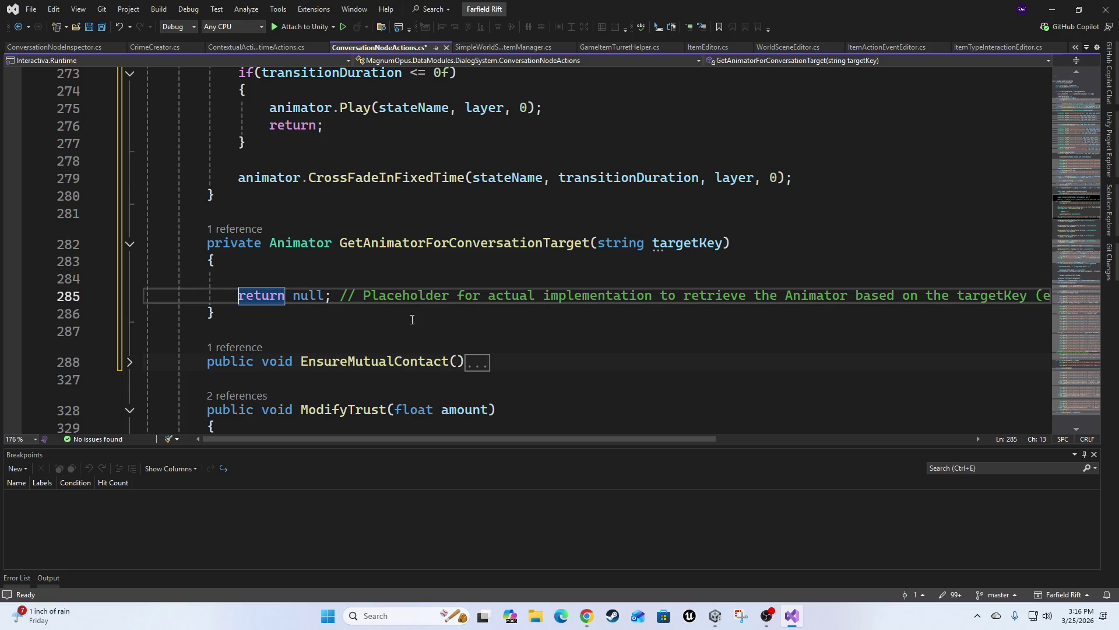
right_click(374, 290)
click(1053, 11)
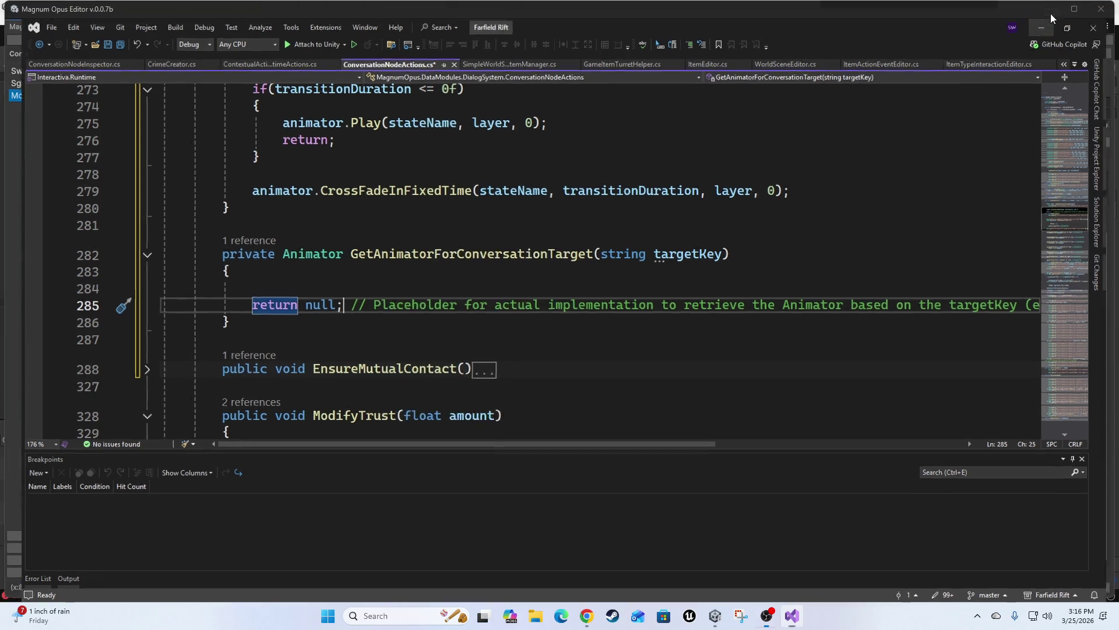
Step: Return to the Magnum Opus Editor and show Mordecai Aria's 3D appearance preview in Character Appearance
click(1053, 10)
drag(511, 233, 534, 205)
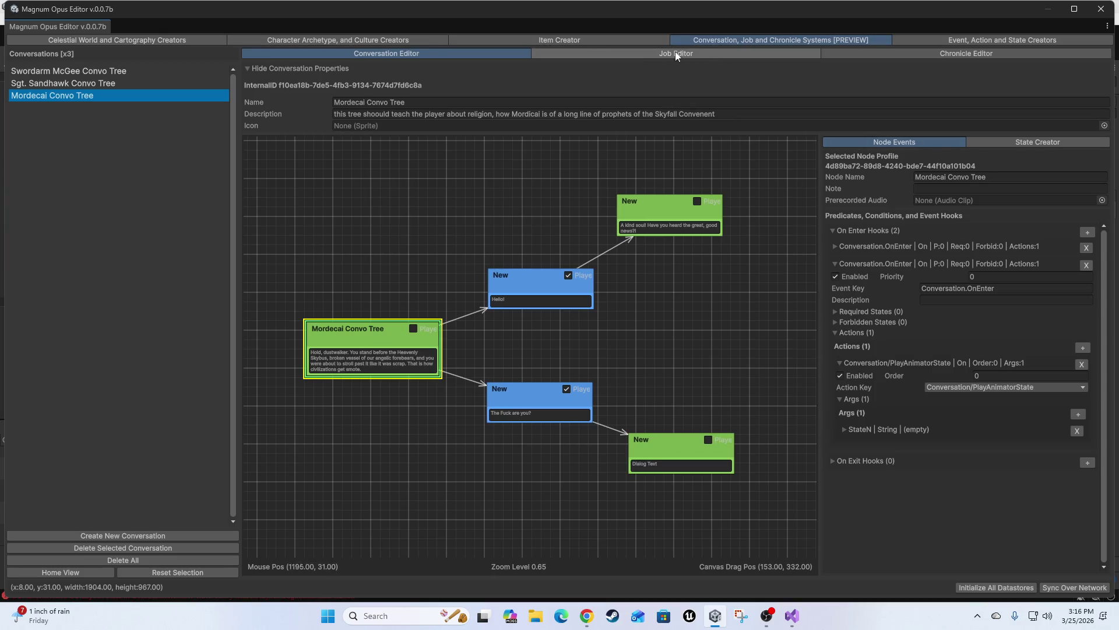
click(347, 39)
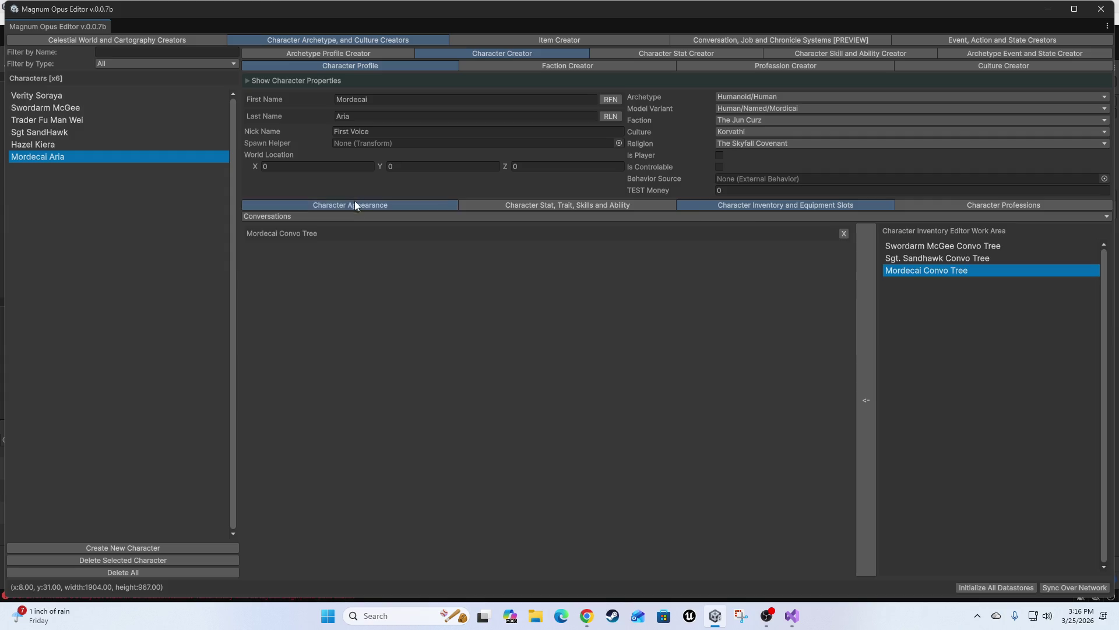
click(355, 203)
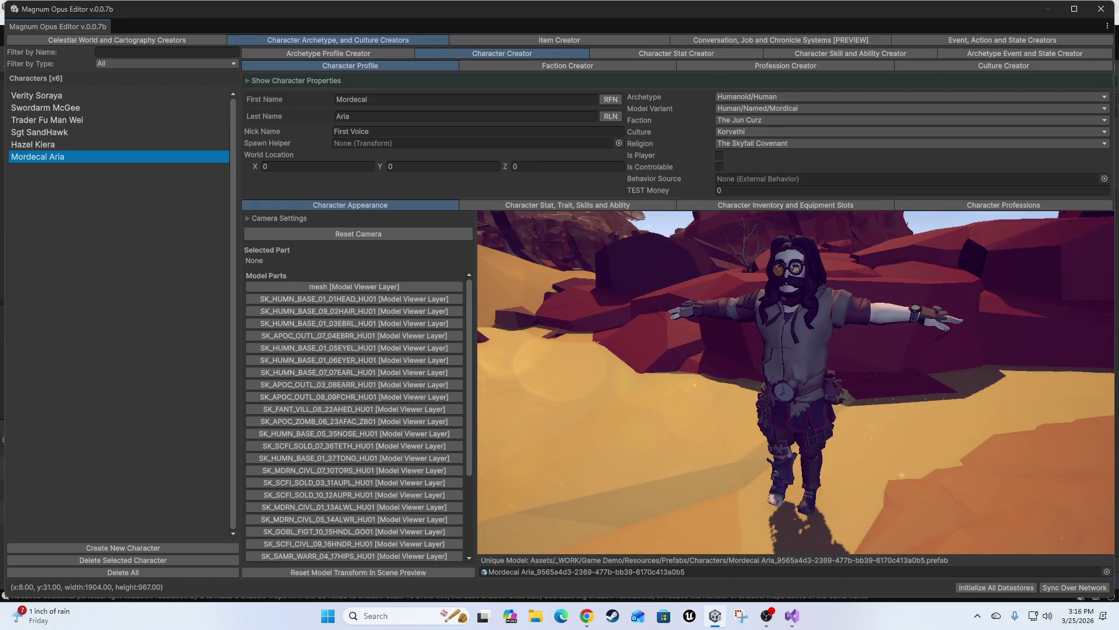
Step: Close the Magnum Opus Editor and enter Play mode with Ctrl+P
click(1101, 9)
key(ctrl+p)
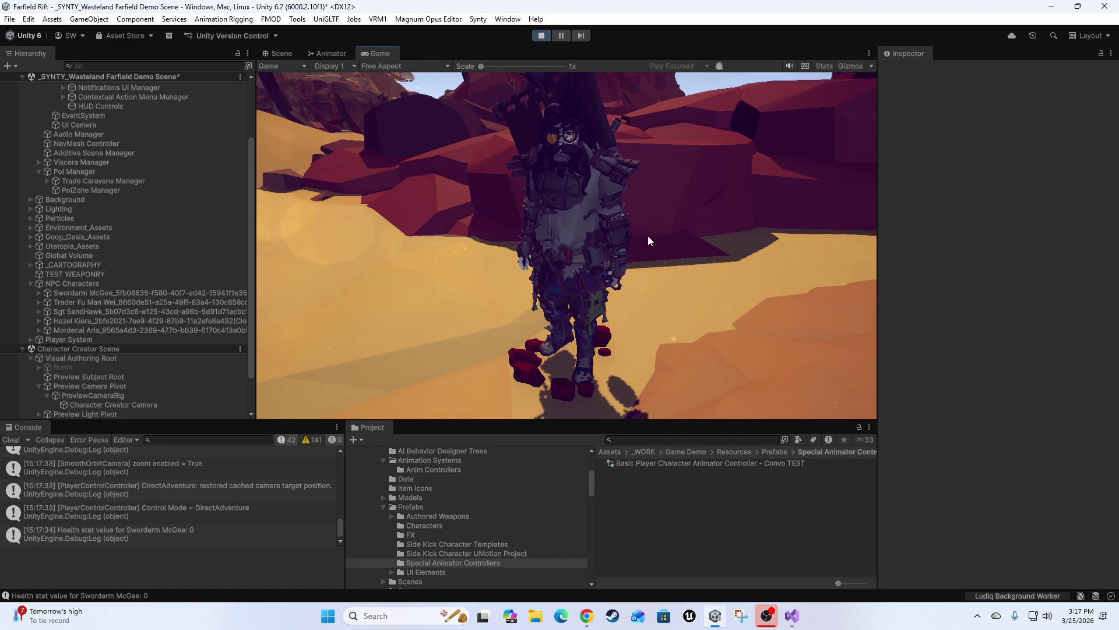
Step: Deactivate the Character Creator Camera, then start a conversation with Swordarm McGee
scroll(75, 299, down, 3)
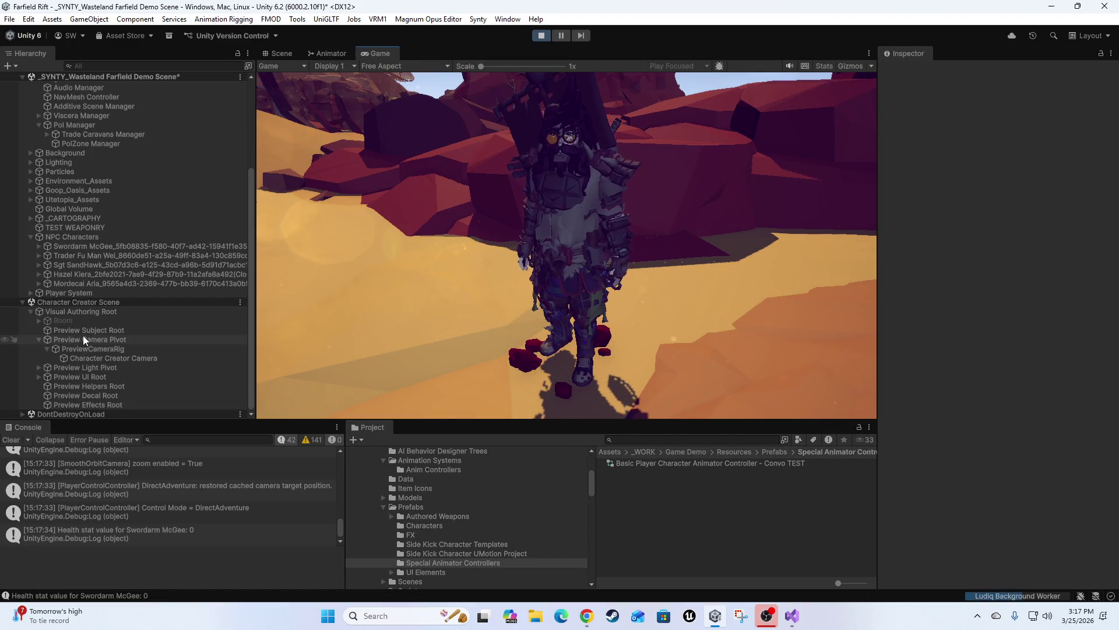
click(95, 358)
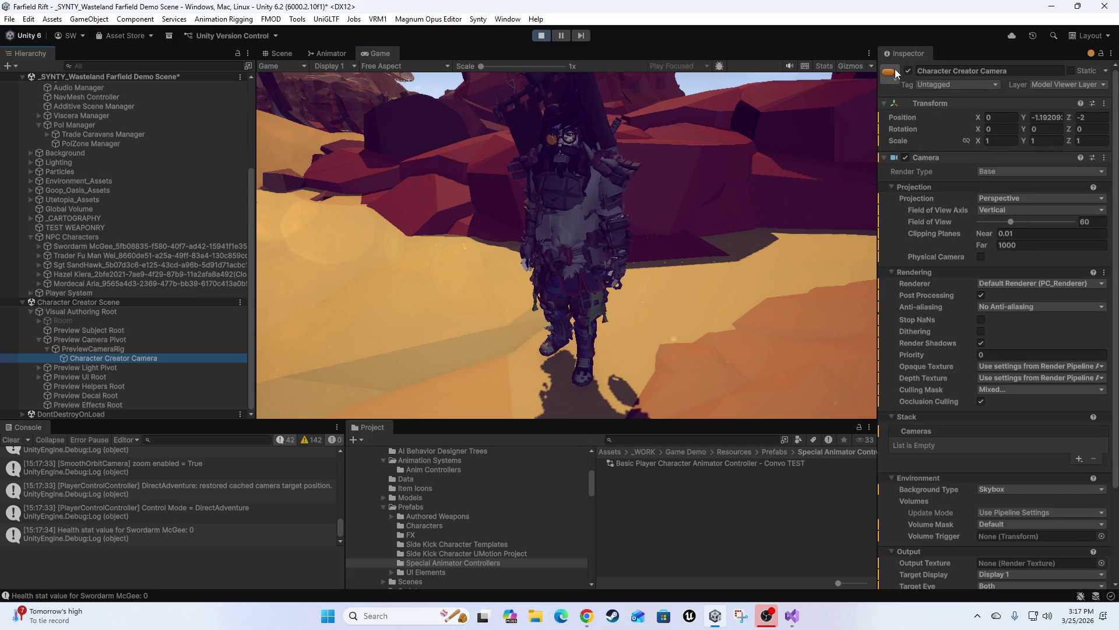
click(909, 71)
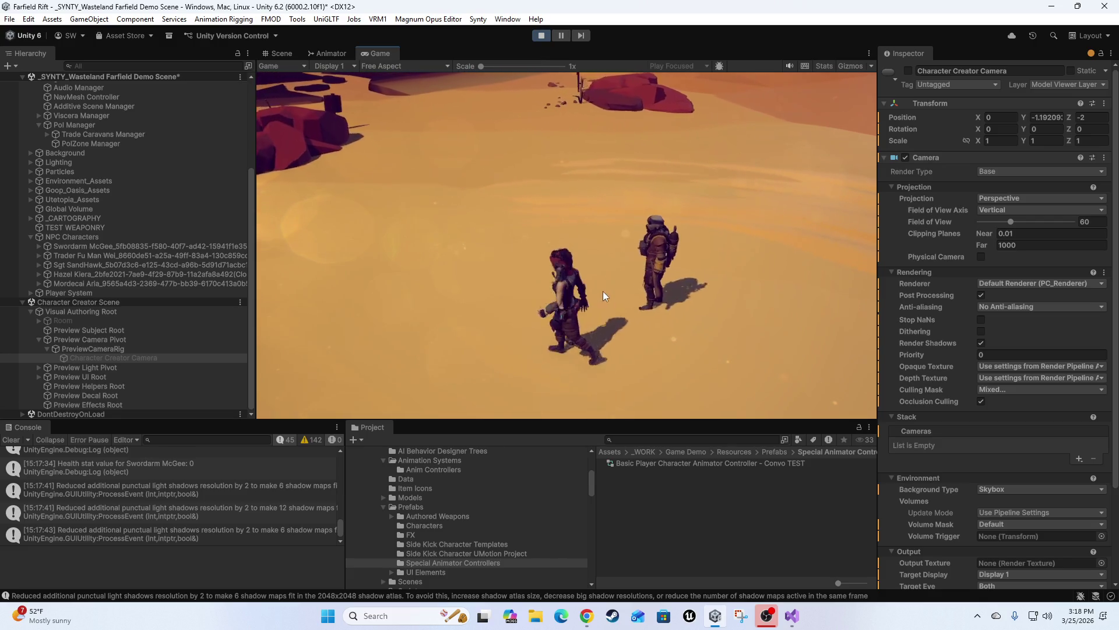
key(e)
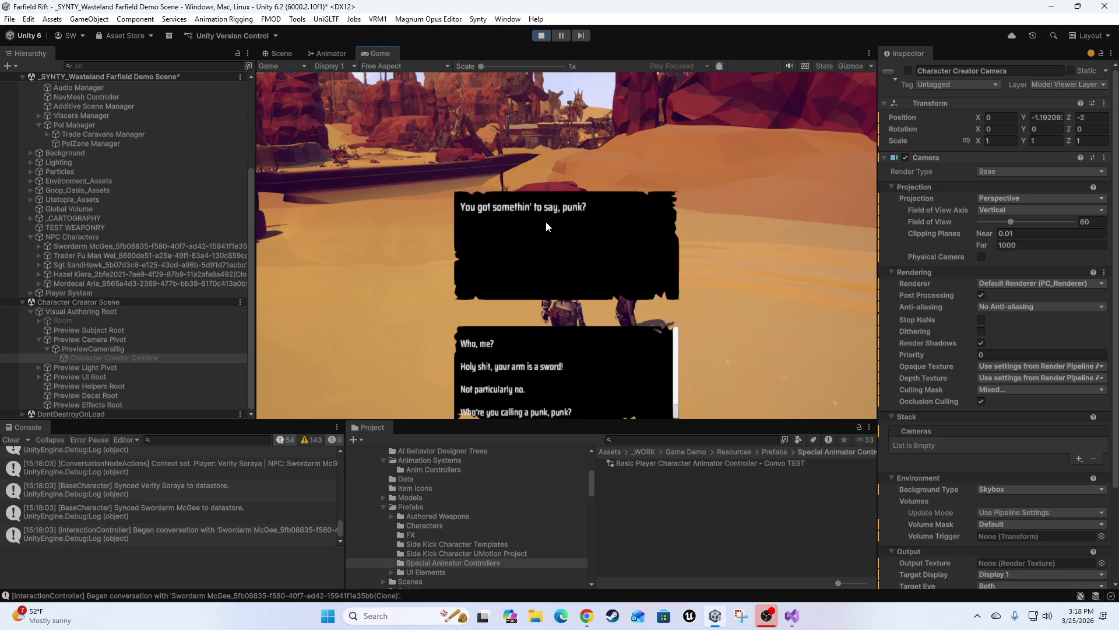
Step: Maximize the Game view, answer 'Who, me?' twice, end the conversation, then talk to Swordarm McGee again
key(shift+space)
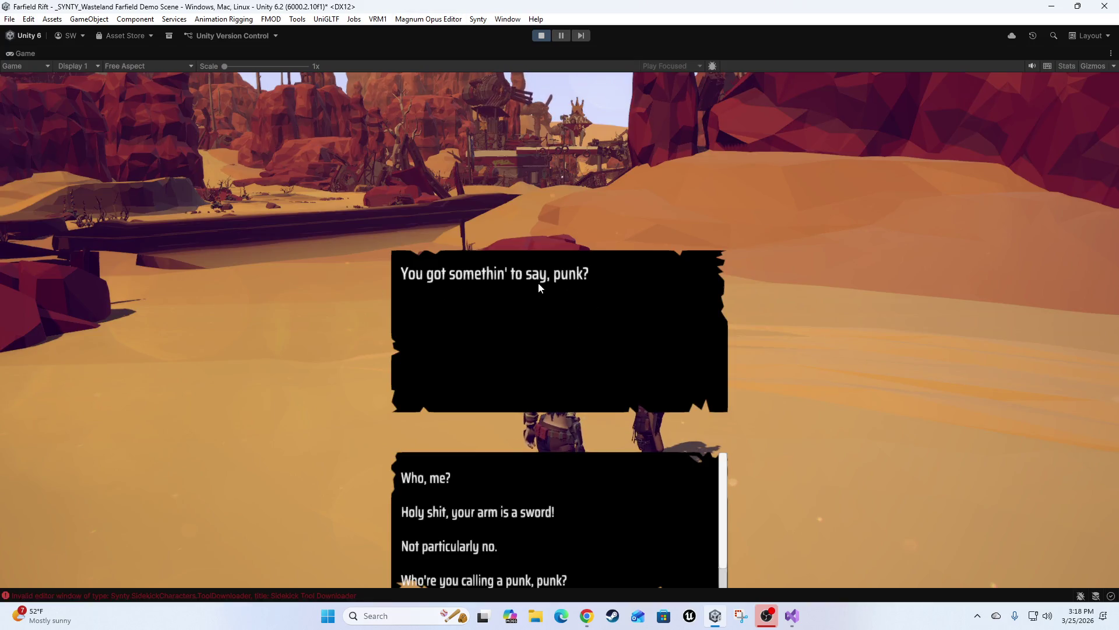
click(450, 477)
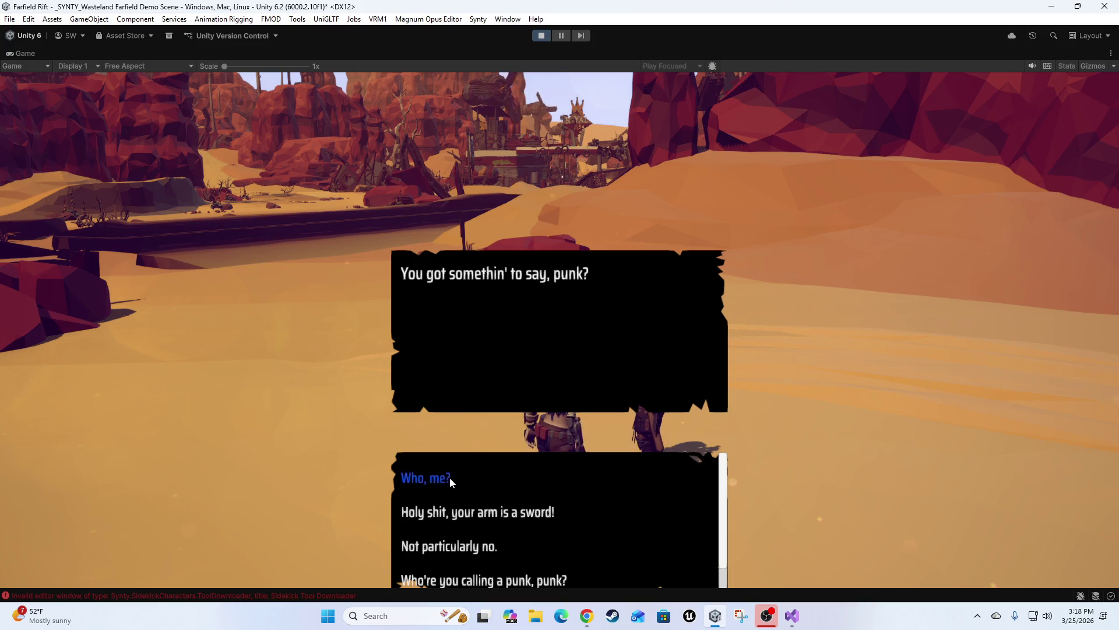
click(420, 469)
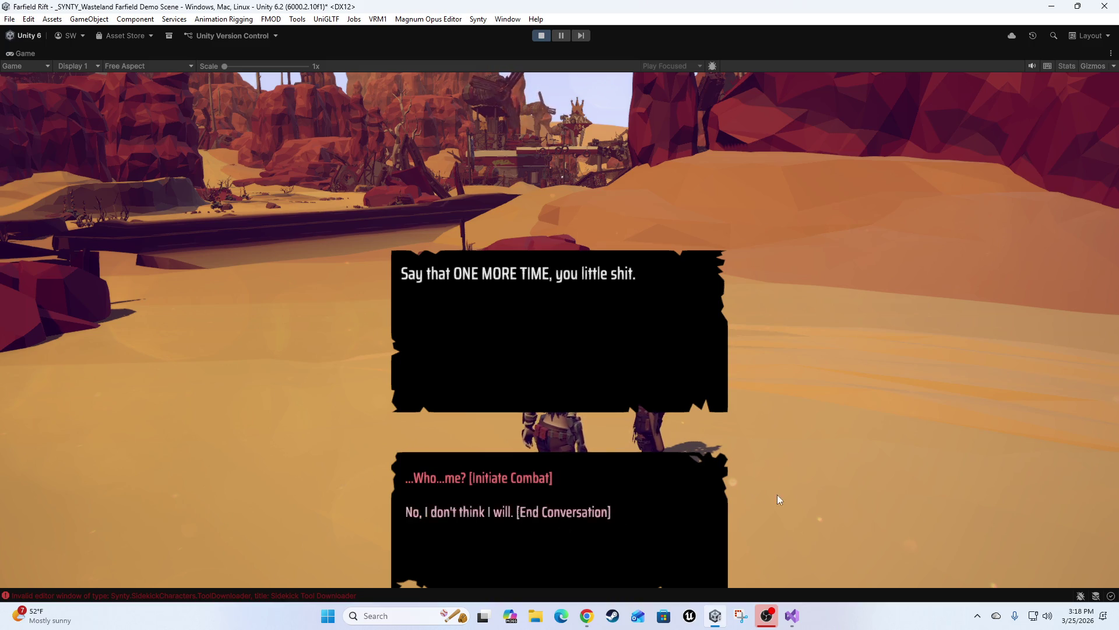
click(438, 507)
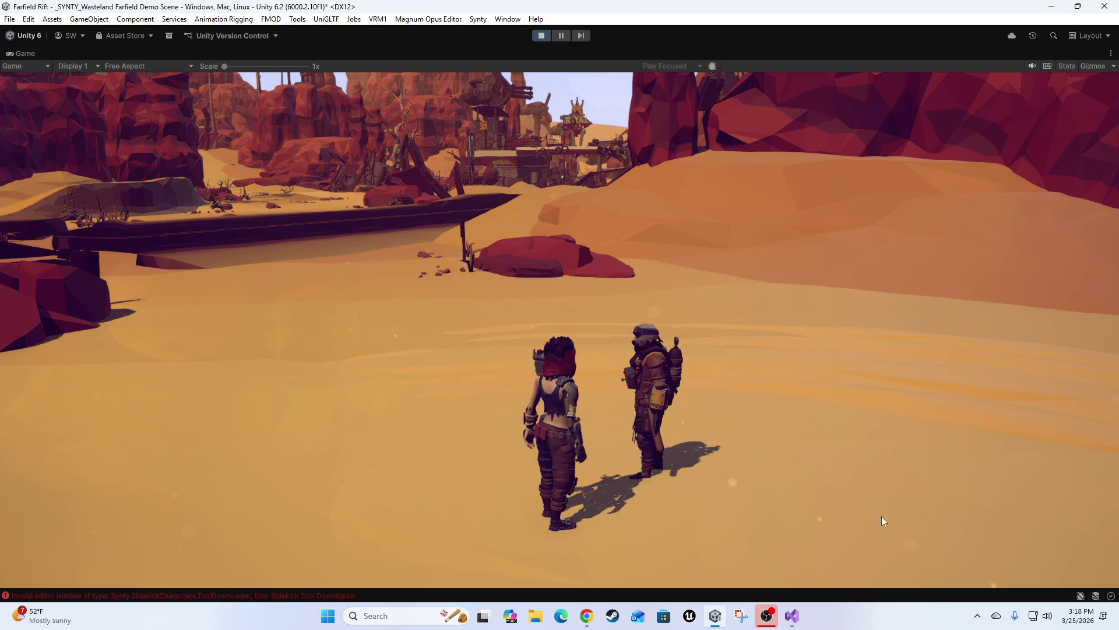
click(662, 378)
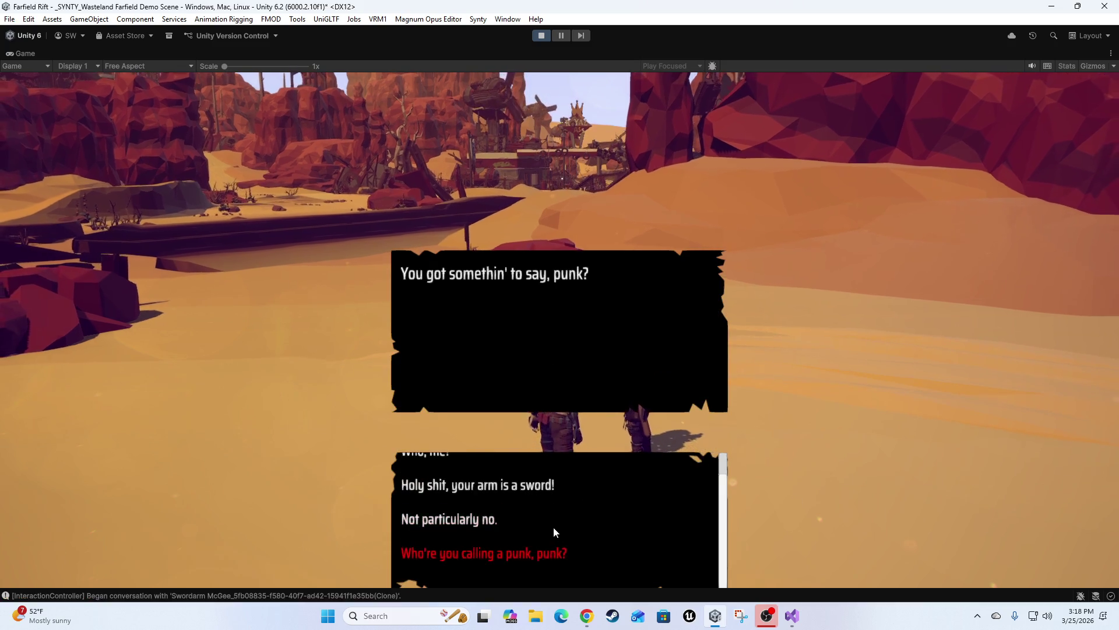
Step: Remark on Swordarm McGee's sword arm, hear about the scouts job, and accept it to end the conversation
scroll(584, 542, up, 1)
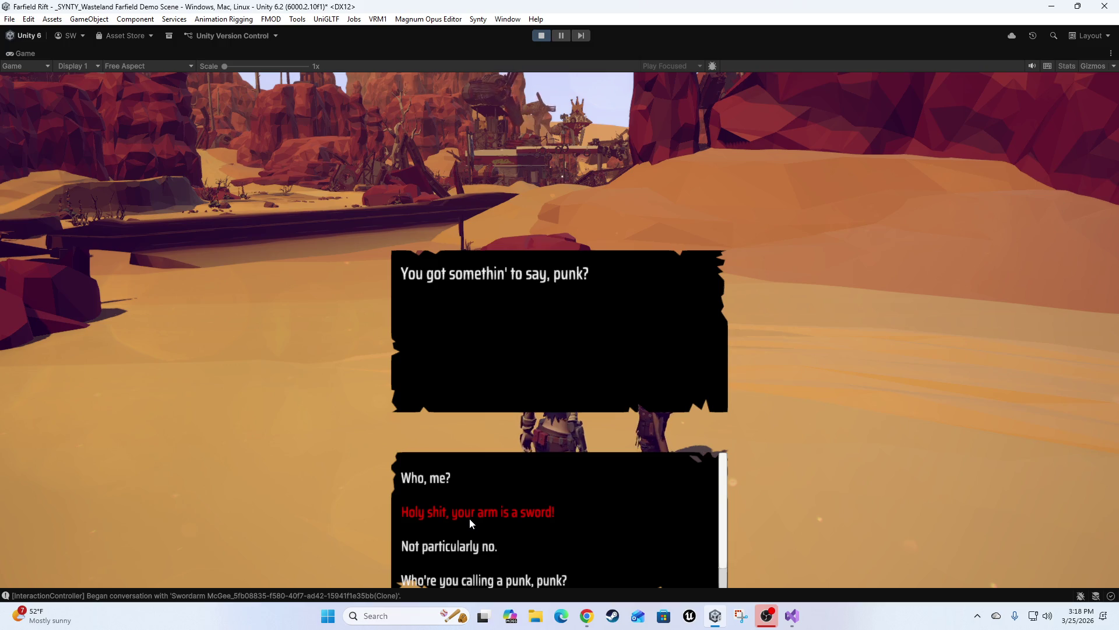
click(468, 517)
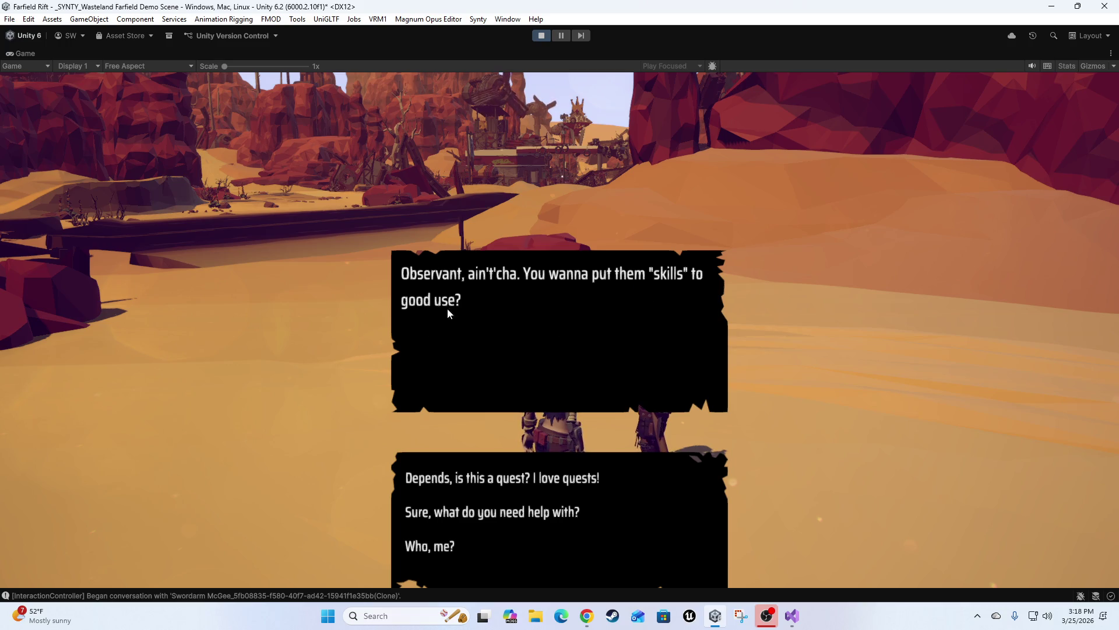
click(495, 476)
scroll(599, 302, down, 1)
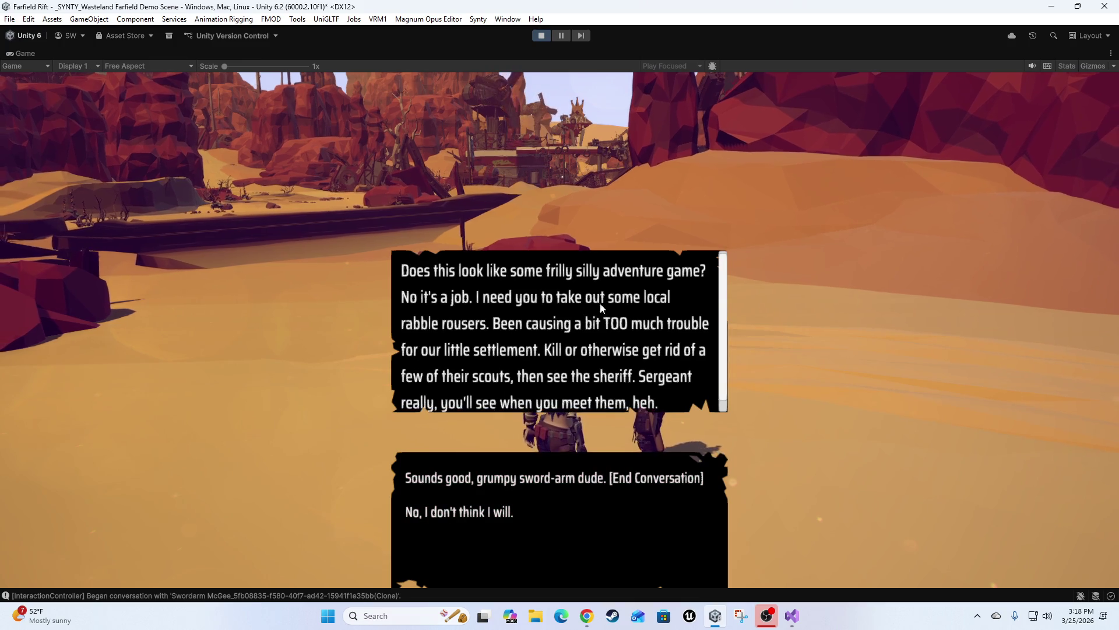
scroll(677, 327, down, 1)
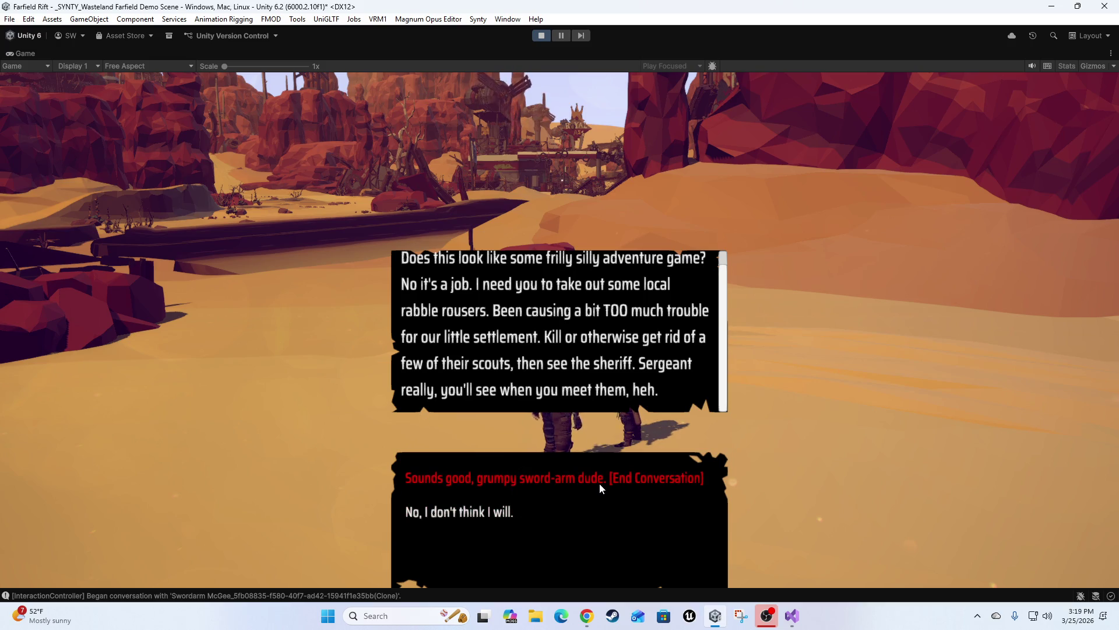
click(520, 478)
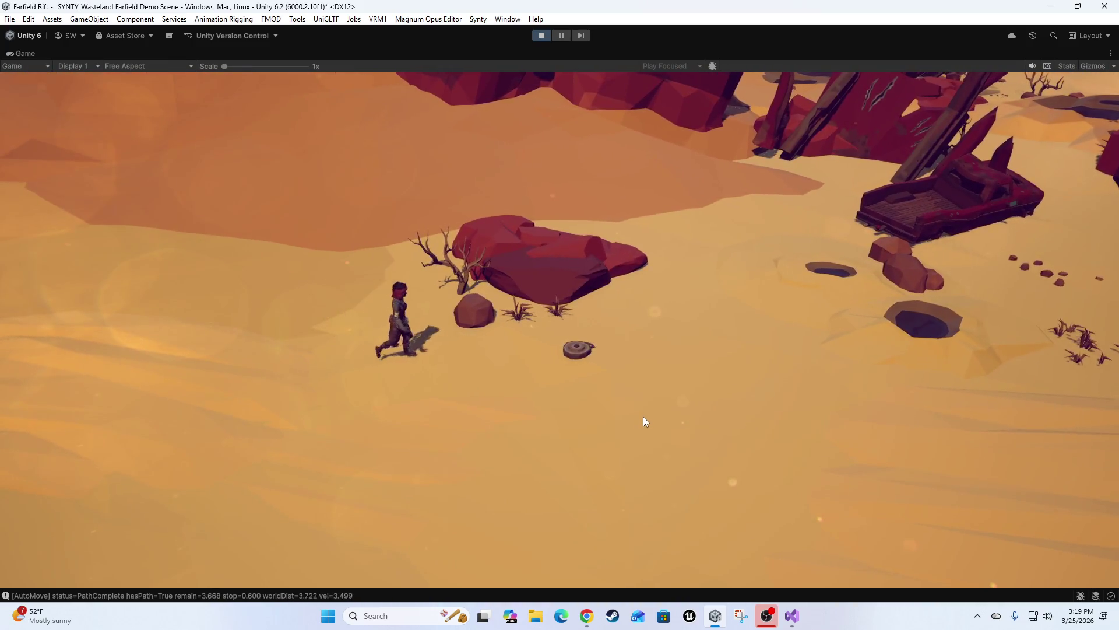
Step: Walk the player toward the cliffs and back to the NPCs, then restore the full editor layout
click(641, 415)
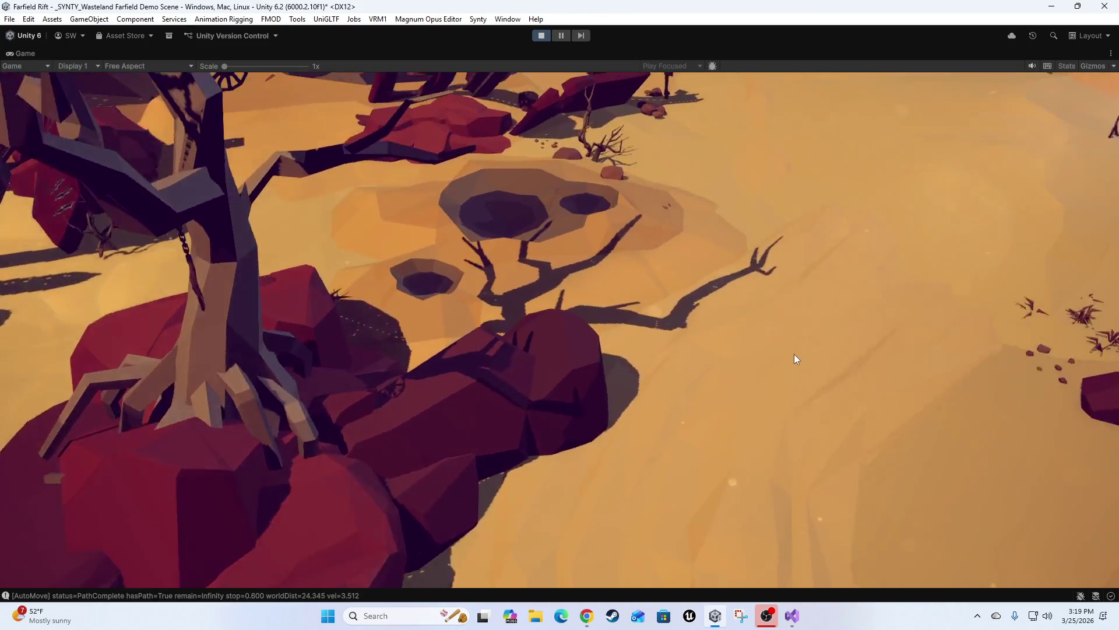
click(795, 358)
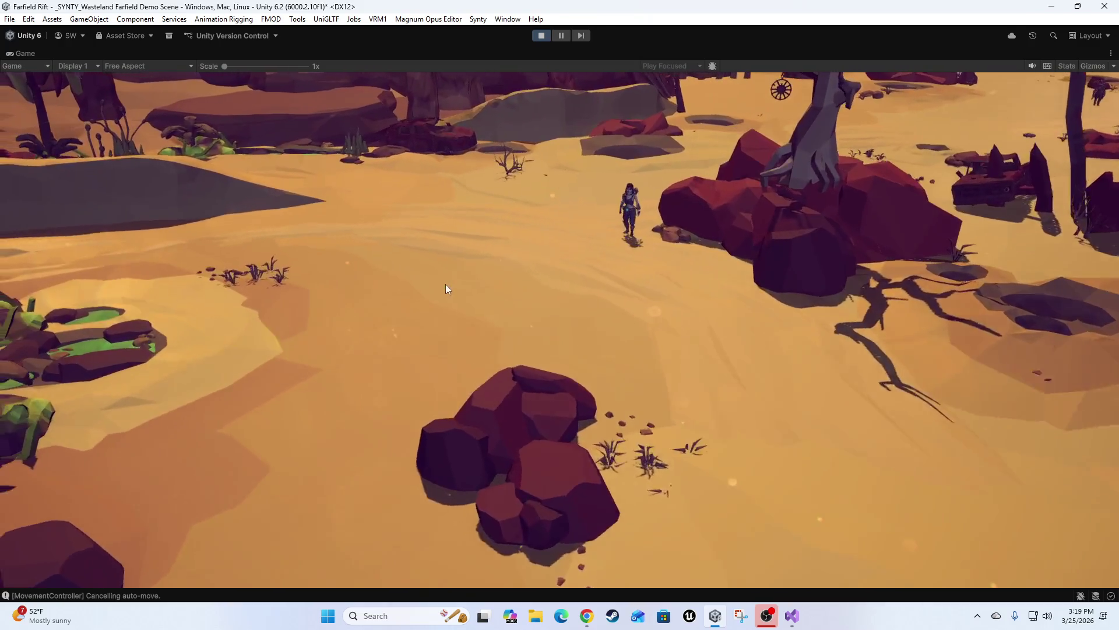
click(447, 289)
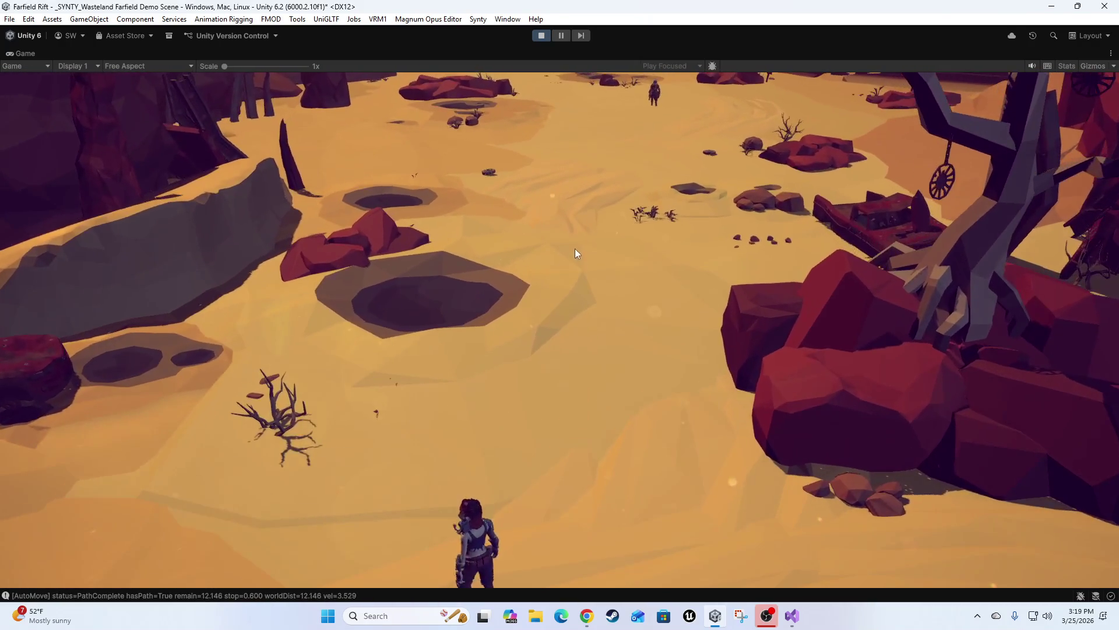
click(487, 173)
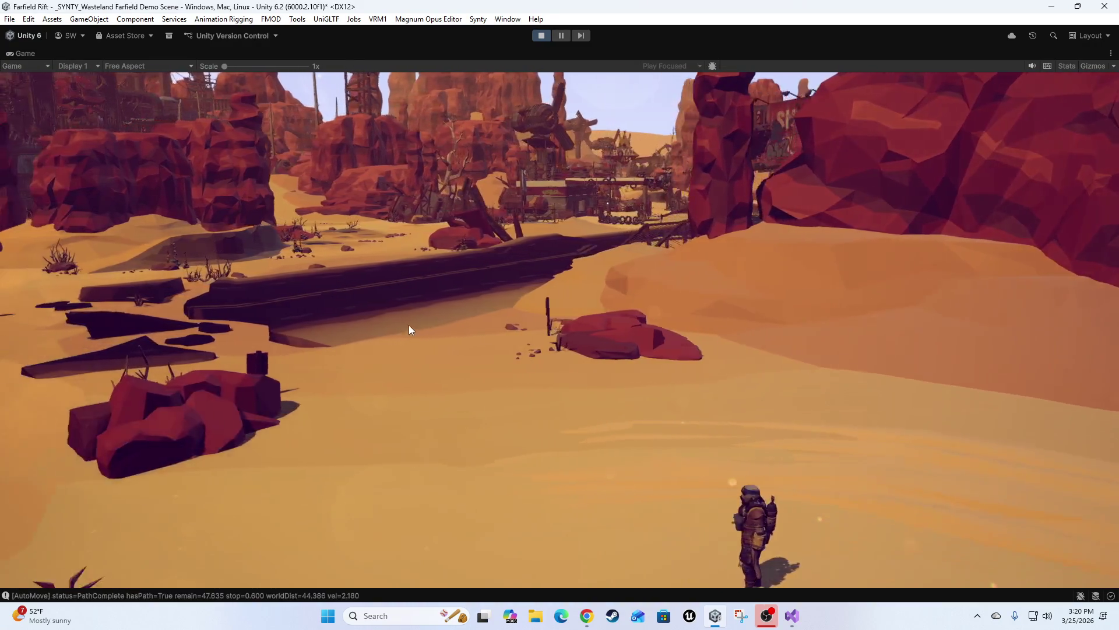
click(426, 331)
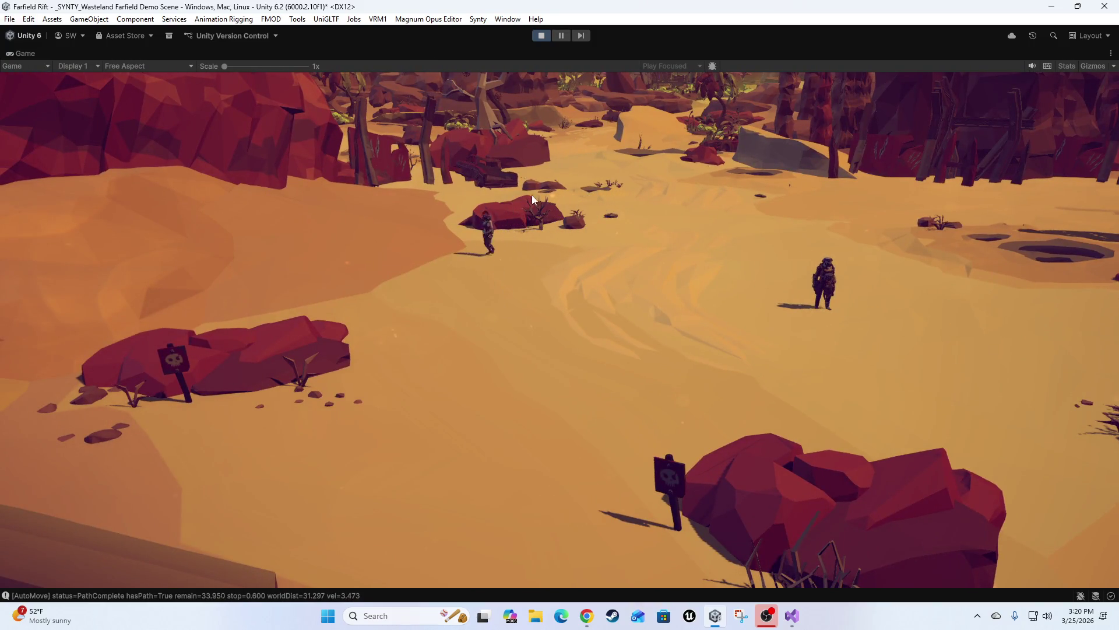
key(shift+space)
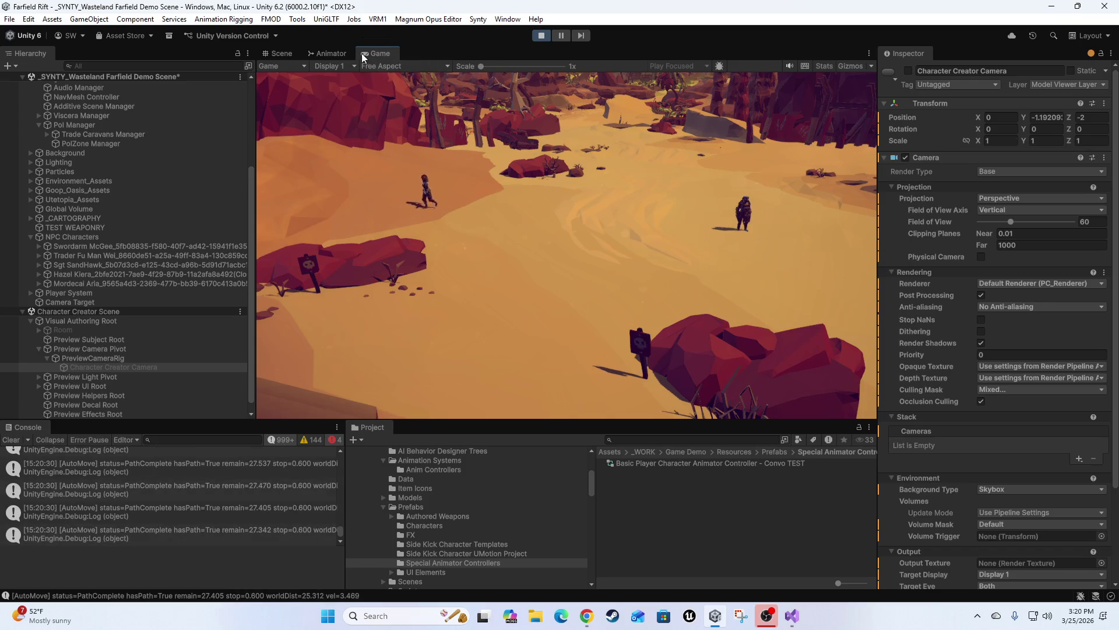
Step: In the Scene view, select and frame Mordecai Aria, switch to the Move tool, and orbit around the NPCs
click(293, 57)
mouse_move(582, 232)
mouse_down()
mouse_move(655, 271)
mouse_move(634, 277)
mouse_move(645, 290)
mouse_up()
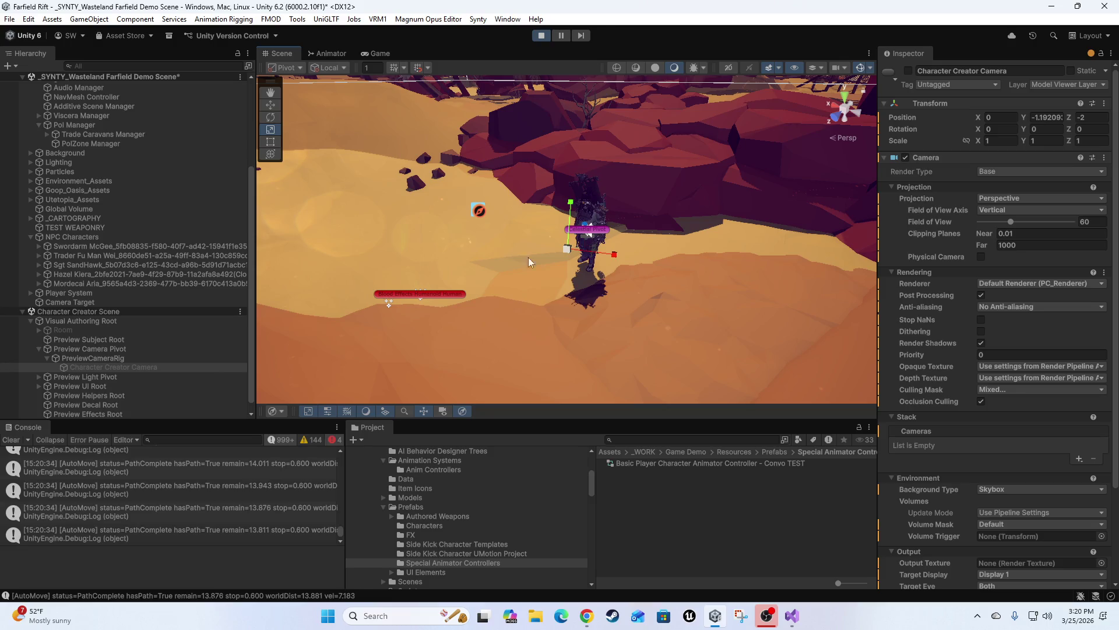
click(100, 283)
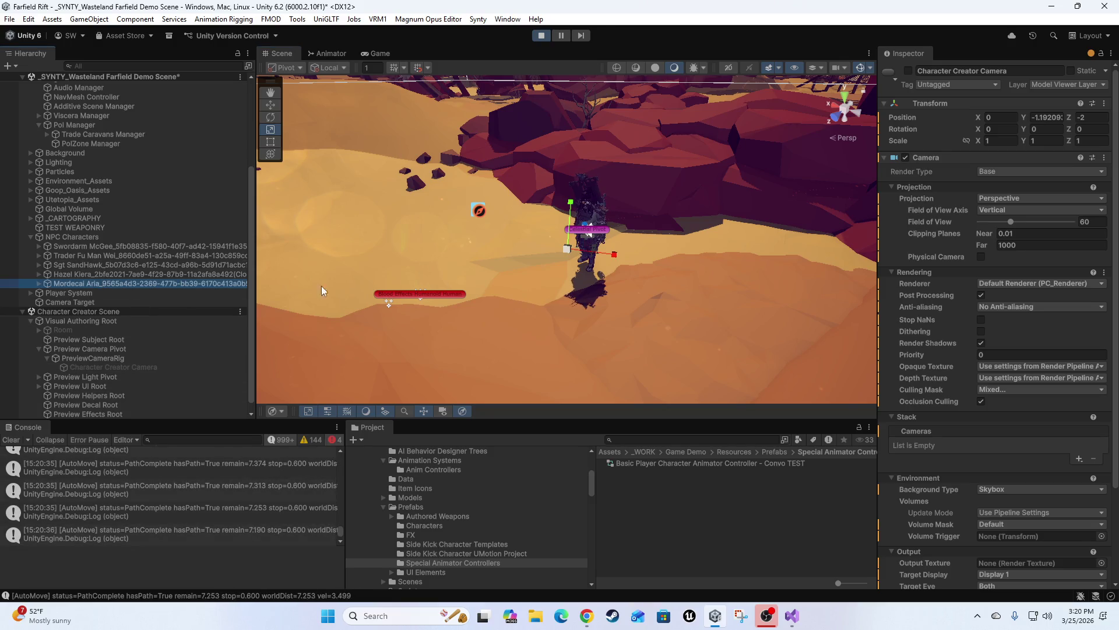
mouse_move(455, 221)
mouse_down()
mouse_move(616, 303)
mouse_move(192, 284)
mouse_move(149, 313)
mouse_move(151, 365)
mouse_move(134, 344)
mouse_move(156, 398)
mouse_move(521, 308)
mouse_move(727, 292)
mouse_move(650, 267)
mouse_move(601, 315)
mouse_move(528, 301)
mouse_move(811, 286)
mouse_move(752, 245)
mouse_move(676, 326)
mouse_move(596, 365)
mouse_up()
key(f)
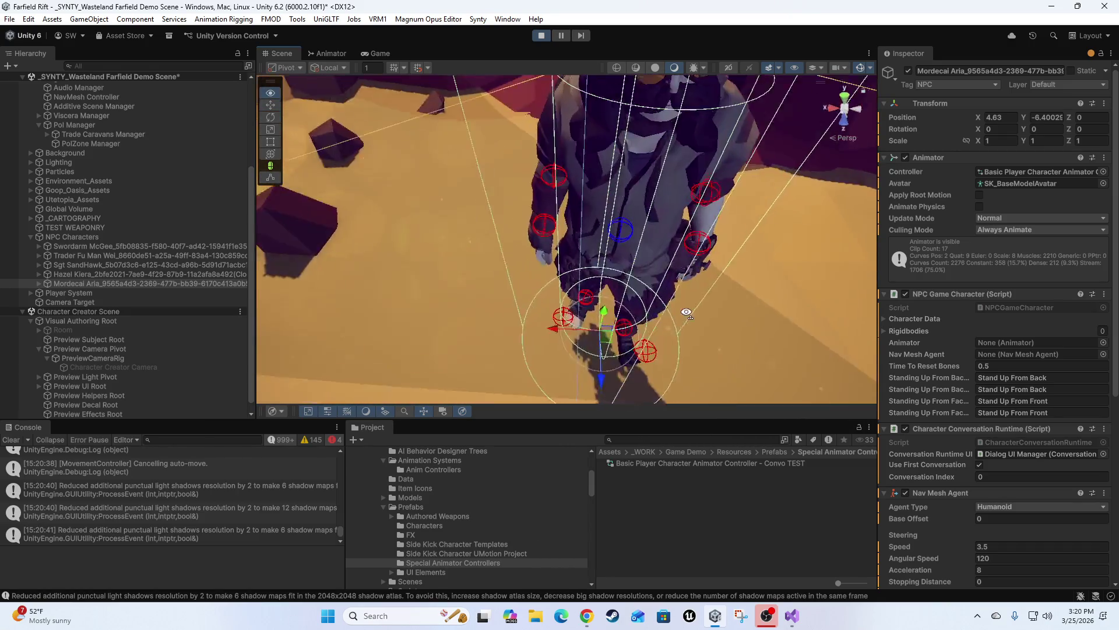
mouse_move(699, 313)
mouse_down()
mouse_move(661, 294)
mouse_move(568, 332)
mouse_up()
key(w)
drag(326, 330, 357, 160)
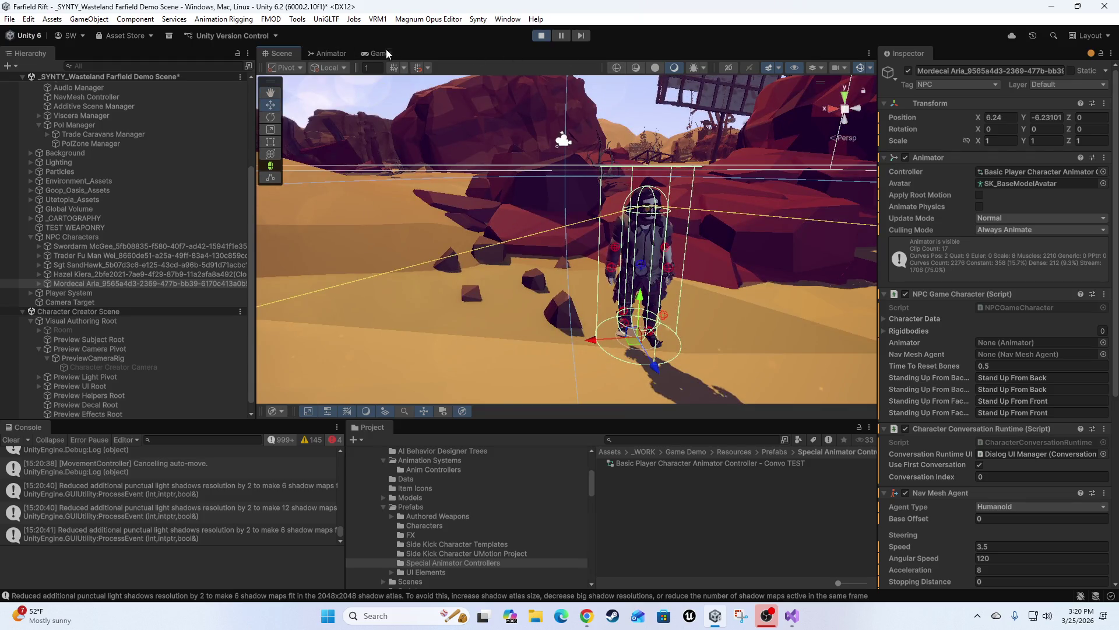
drag(562, 228, 398, 269)
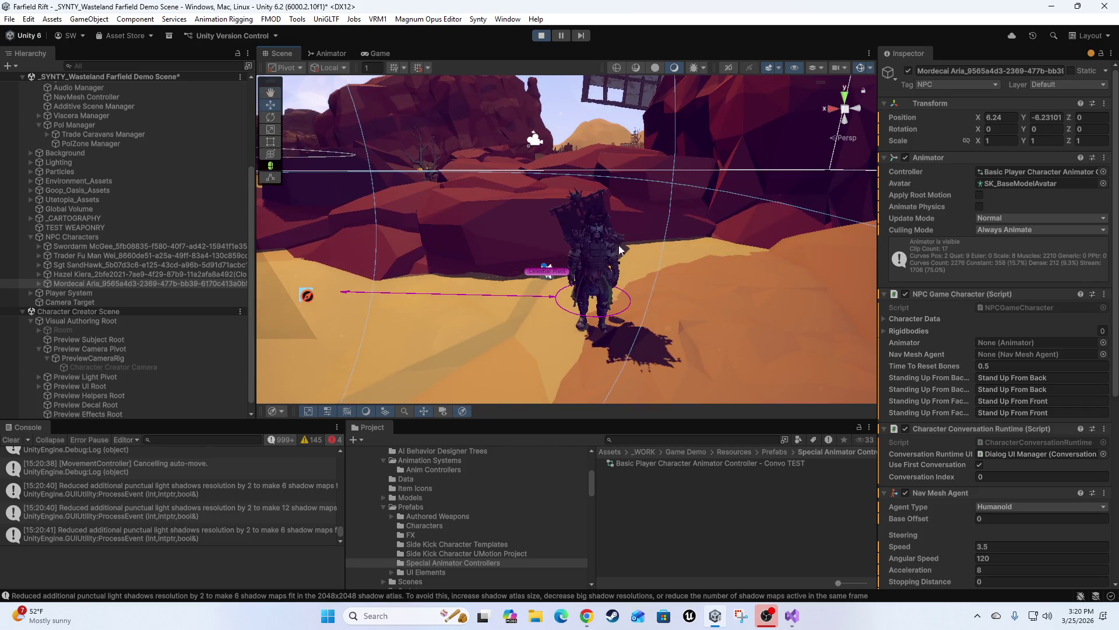
Step: Move Hazel Kiara left beside the other NPCs, then return to the Game view
click(78, 265)
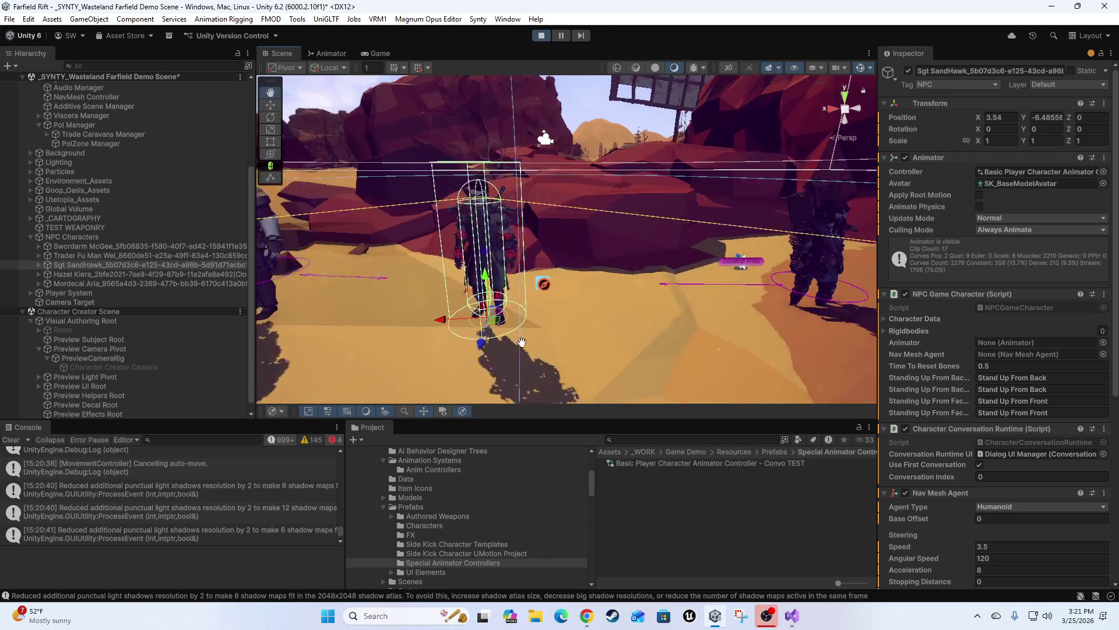
click(153, 274)
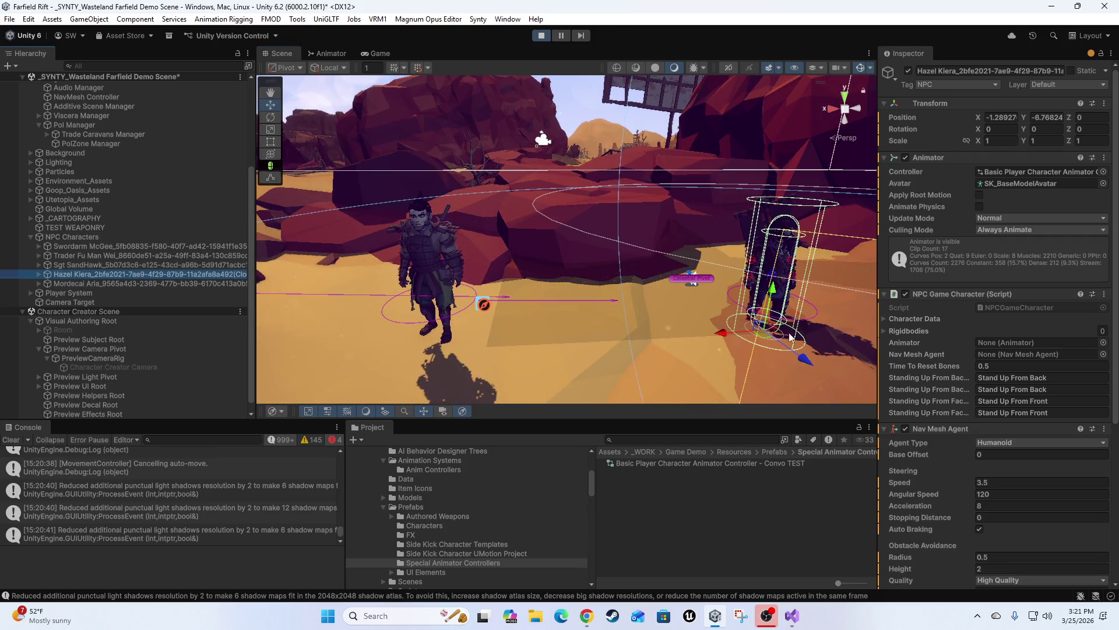
drag(719, 337, 583, 337)
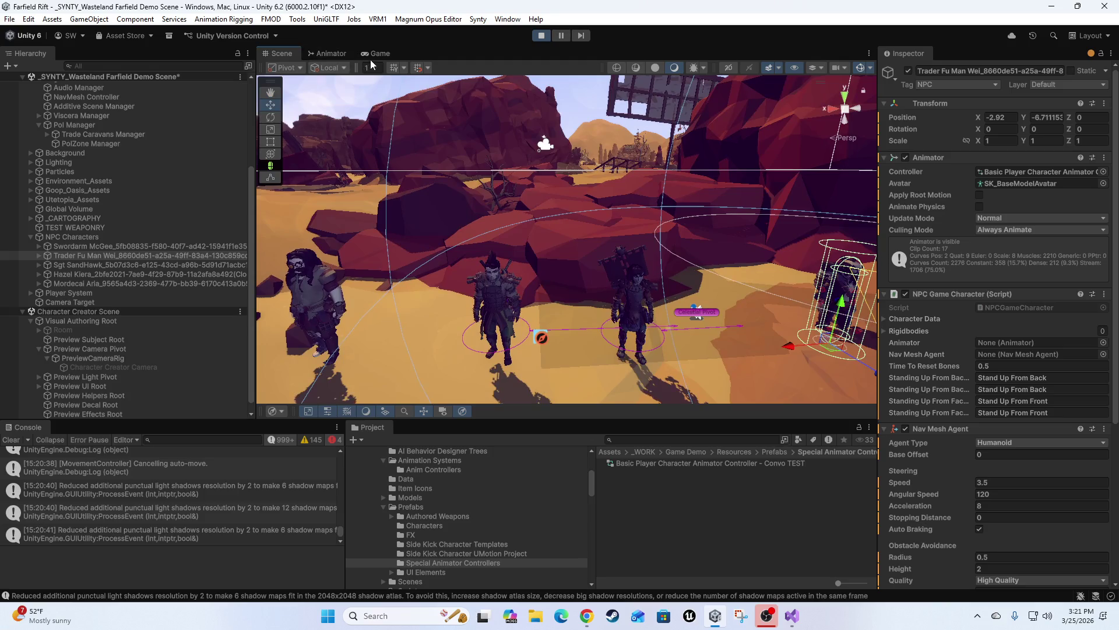
click(377, 54)
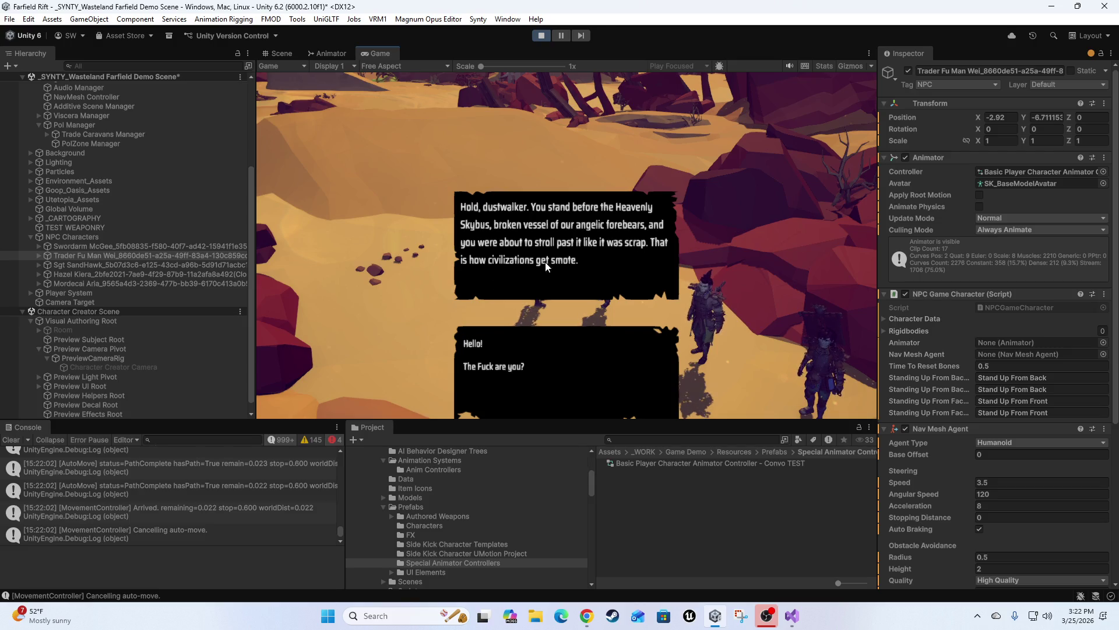
Step: Reply to the NPC's Heavenly Skybus greeting
click(488, 366)
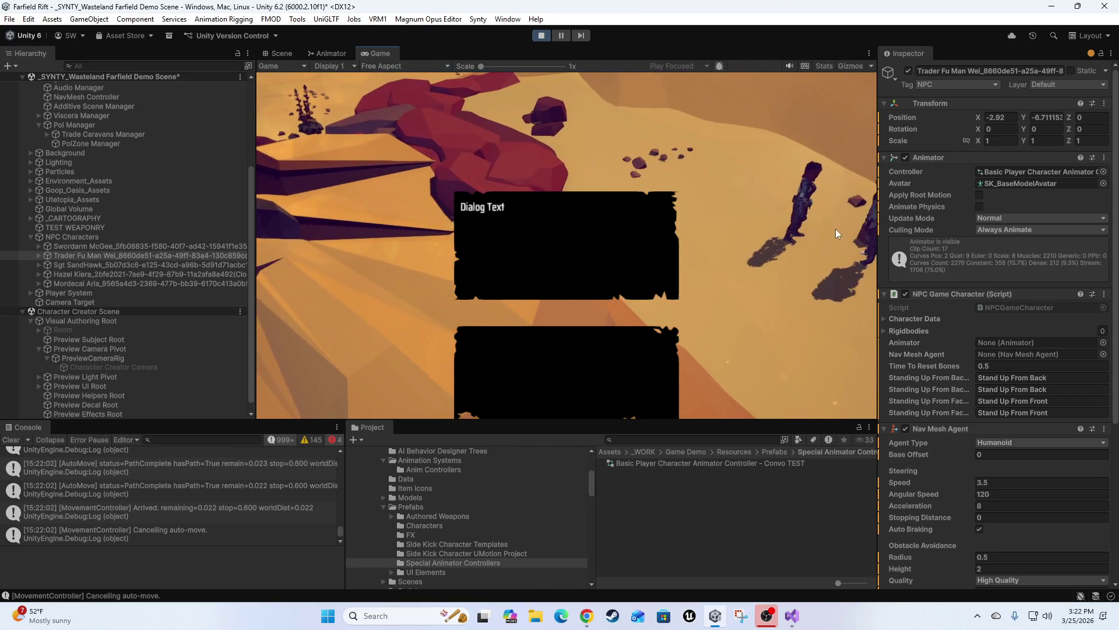
click(835, 228)
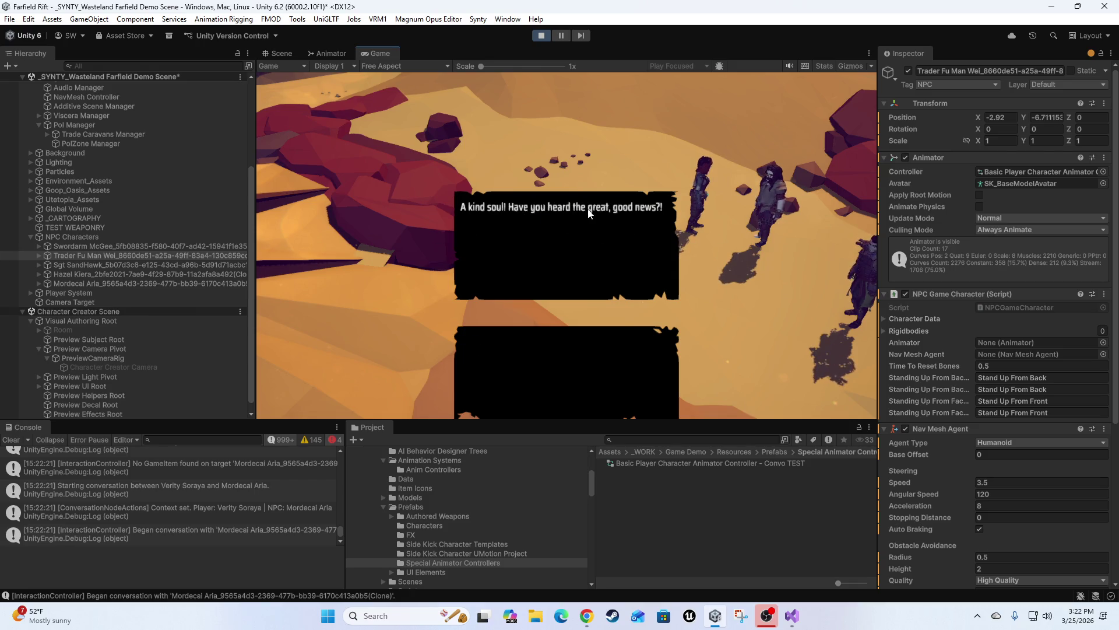
click(592, 148)
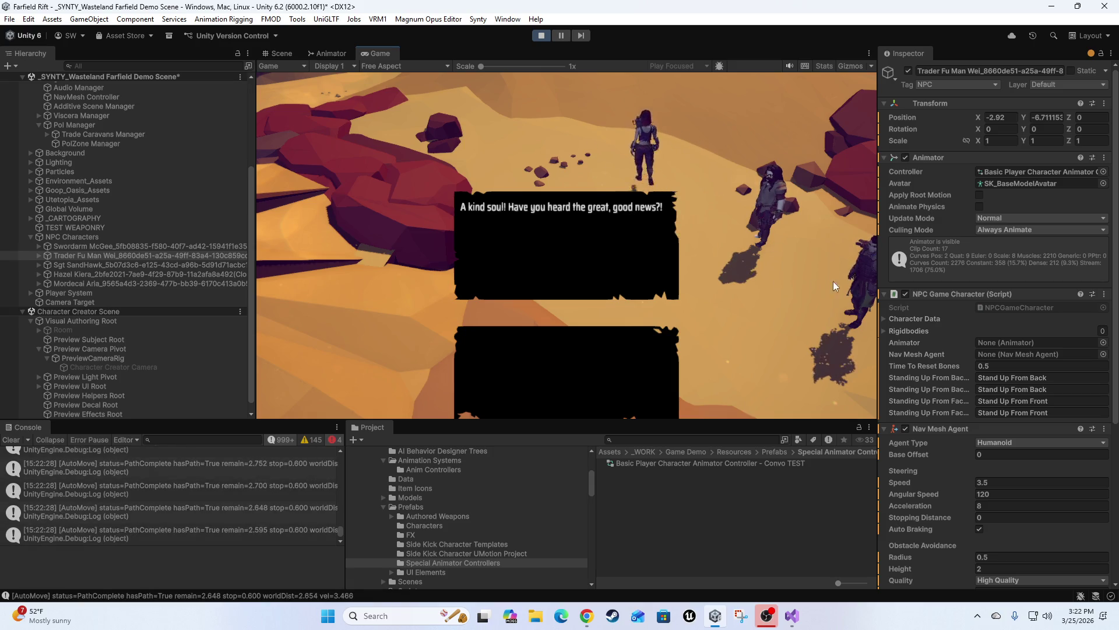
mouse_move(842, 298)
mouse_down()
mouse_move(758, 240)
mouse_move(586, 265)
mouse_move(488, 216)
mouse_move(688, 260)
mouse_move(698, 228)
mouse_move(565, 177)
mouse_move(413, 179)
mouse_up()
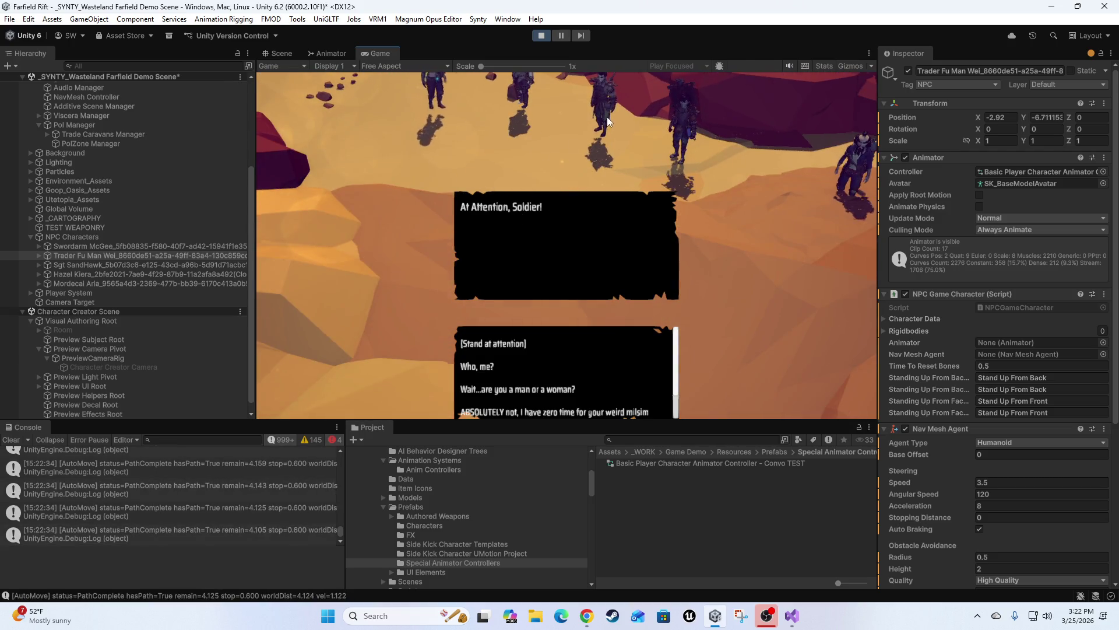
drag(583, 159, 491, 300)
mouse_move(505, 350)
mouse_down()
mouse_move(513, 212)
mouse_move(555, 360)
mouse_up()
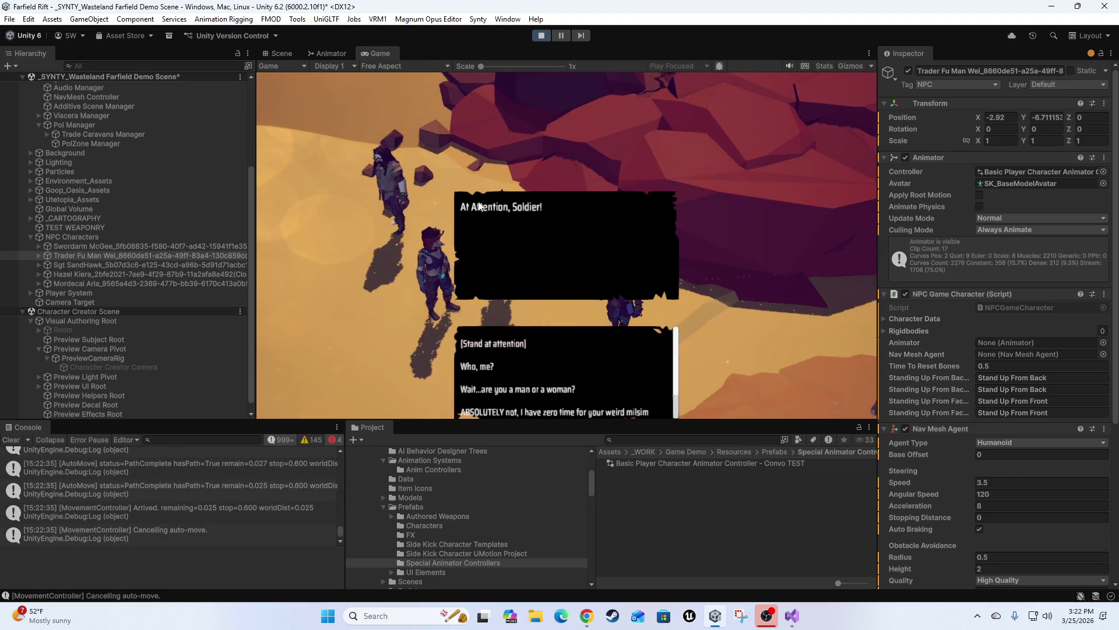
key(shift+space)
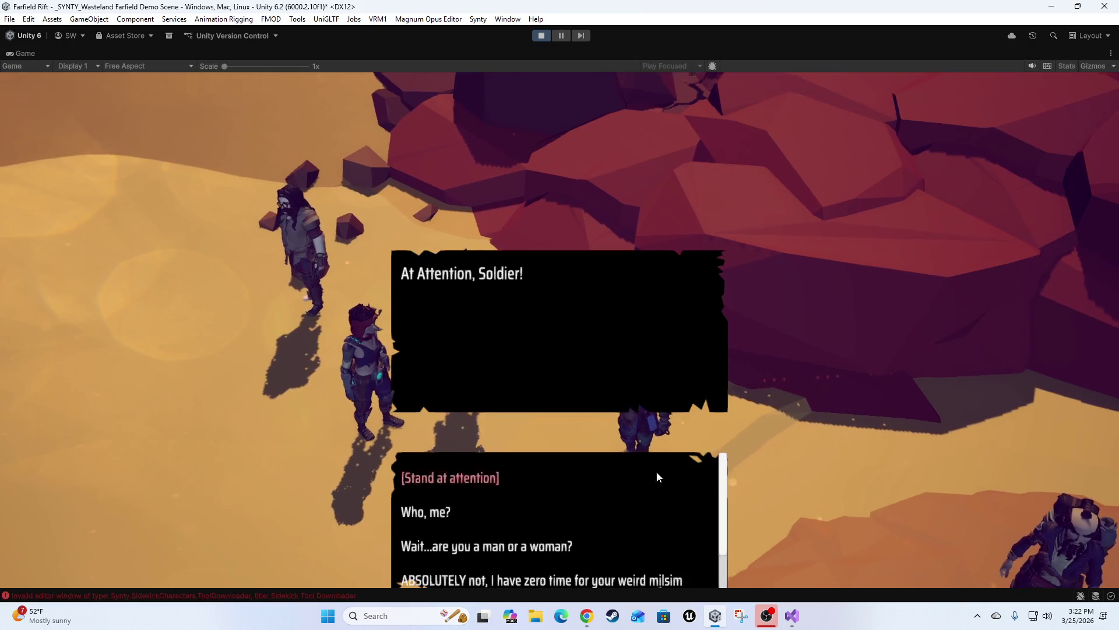
scroll(642, 464, down, 1)
scroll(585, 511, up, 1)
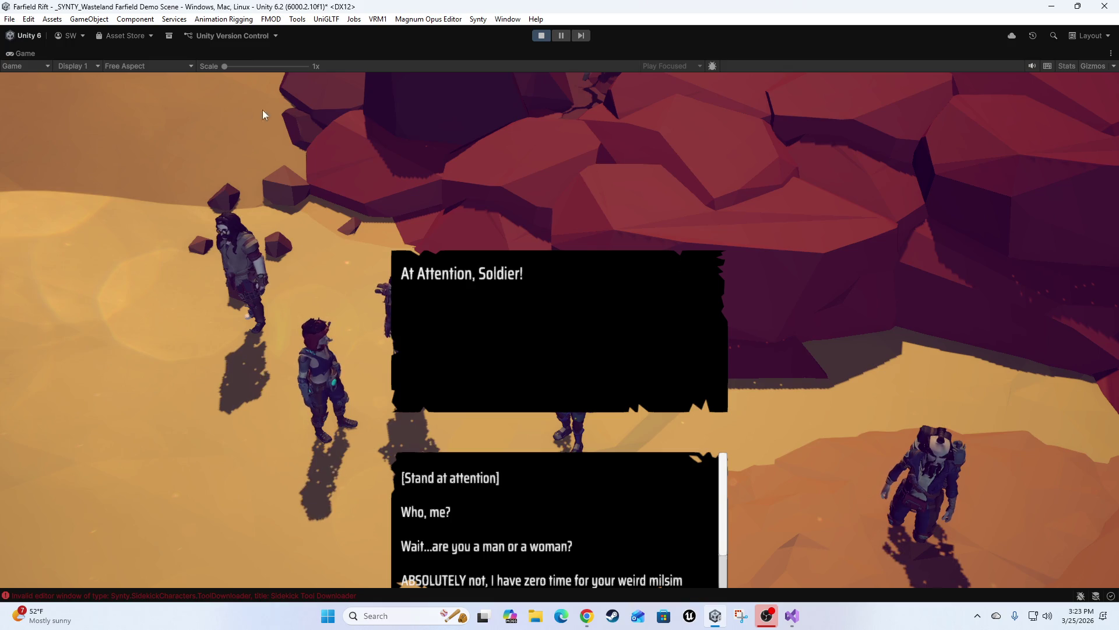
scroll(525, 471, down, 1)
scroll(458, 512, up, 1)
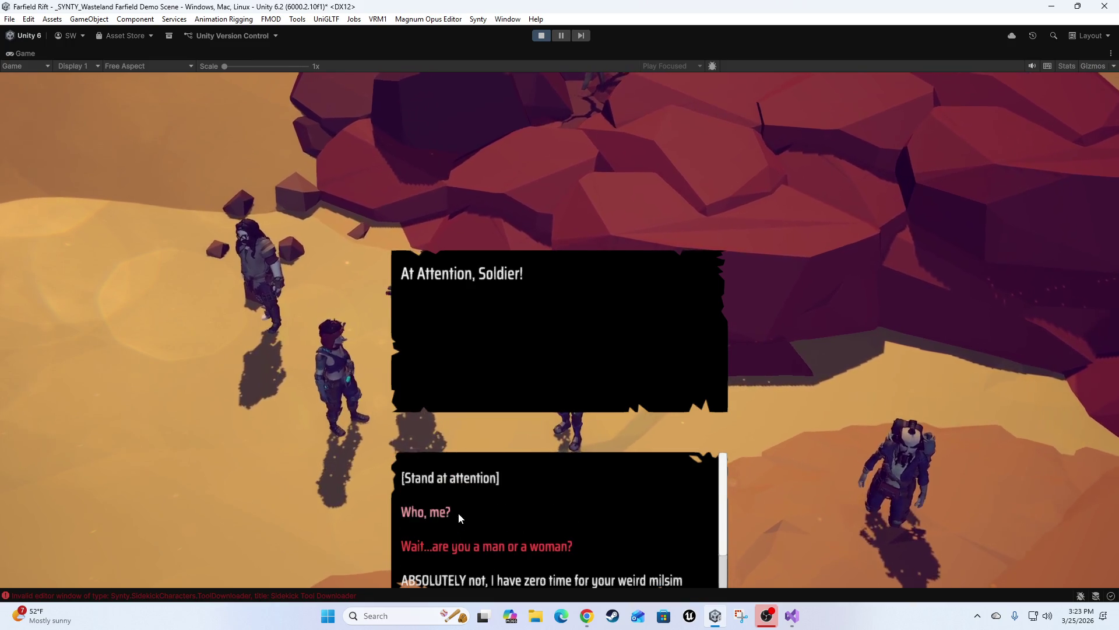
scroll(503, 498, down, 1)
scroll(505, 503, down, 1)
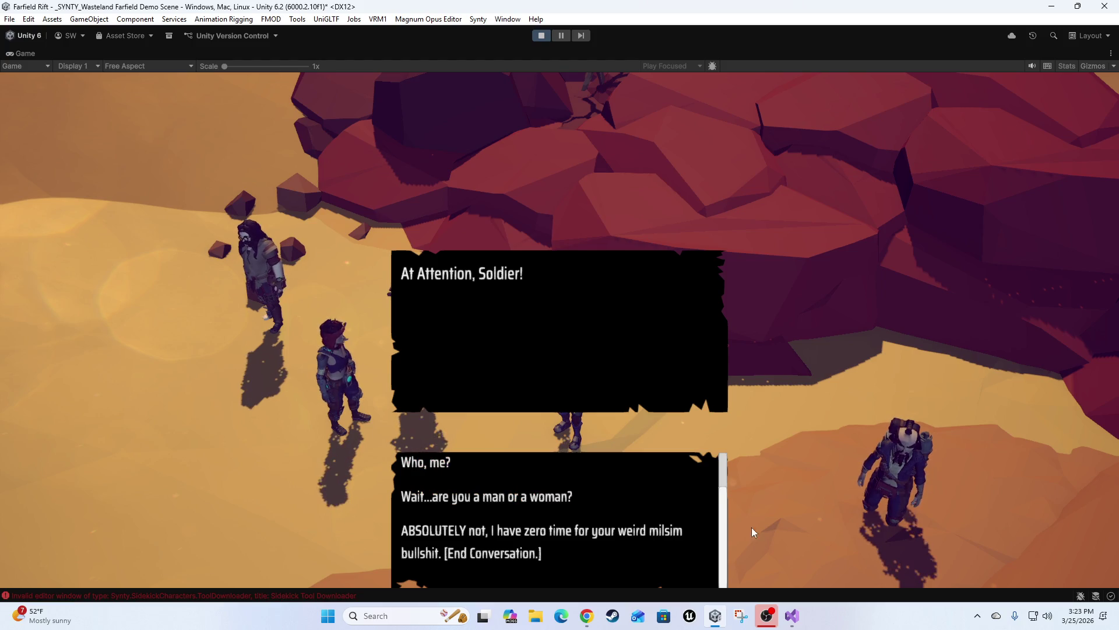
scroll(453, 510, up, 1)
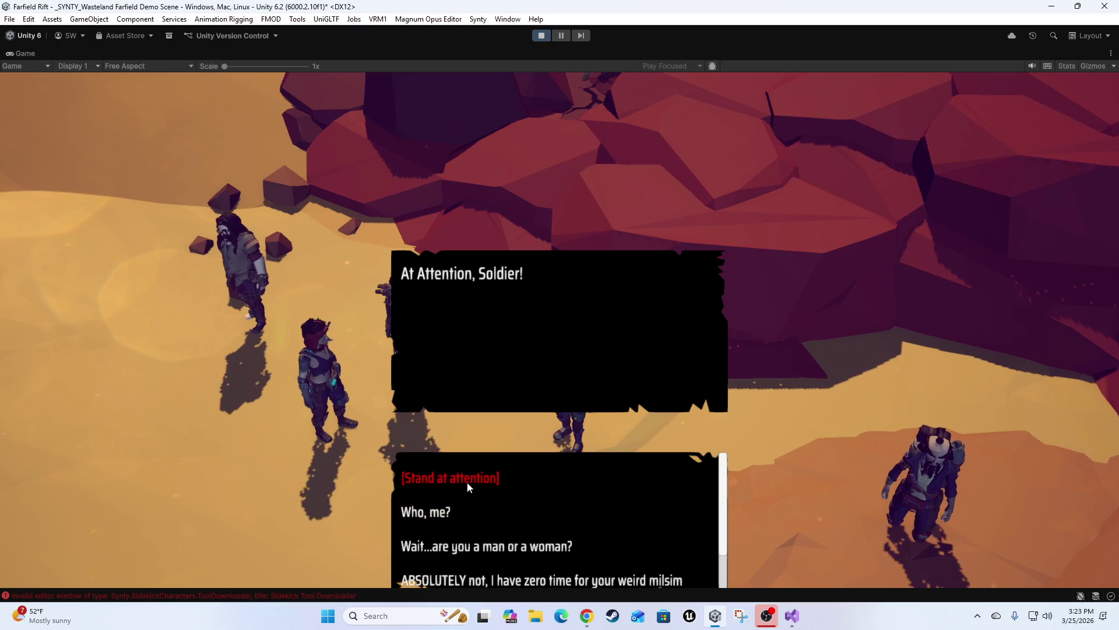
scroll(483, 488, down, 1)
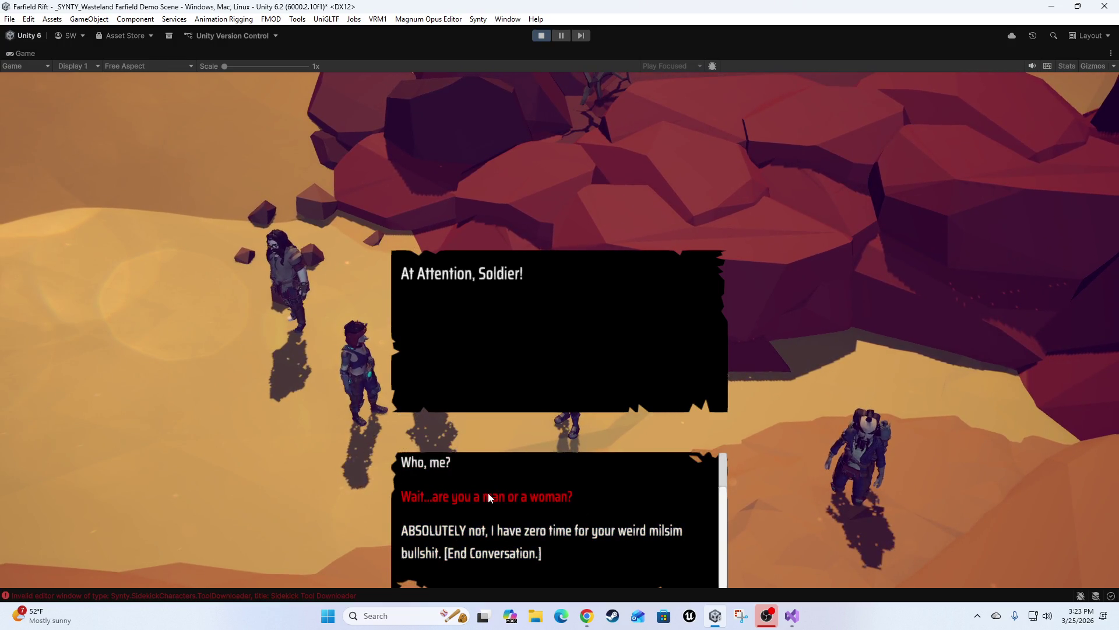
scroll(521, 488, up, 1)
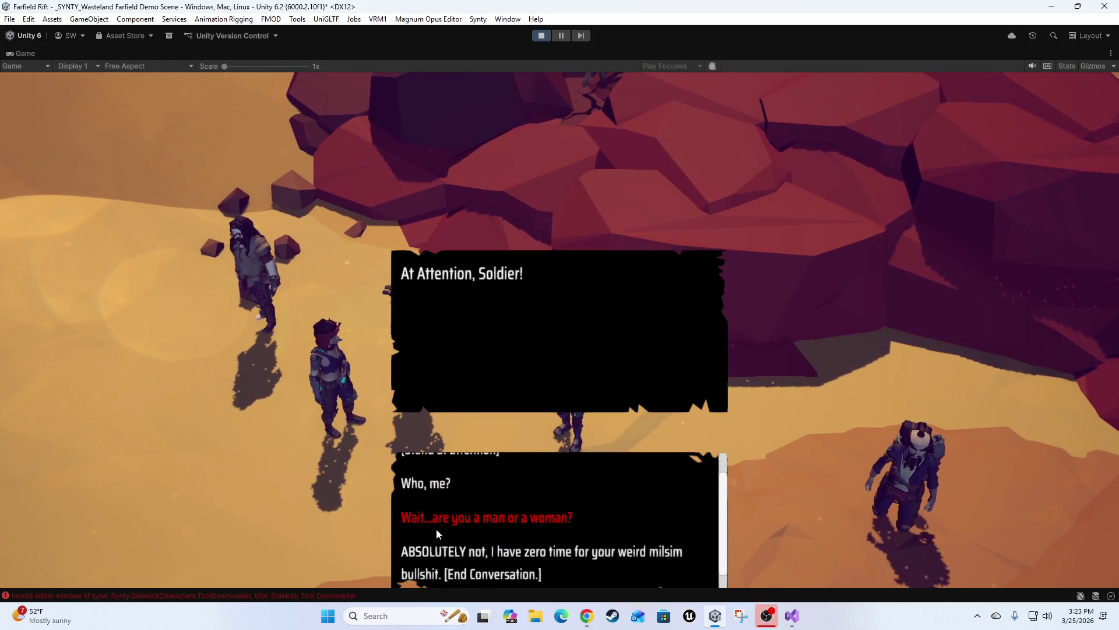
scroll(495, 521, down, 1)
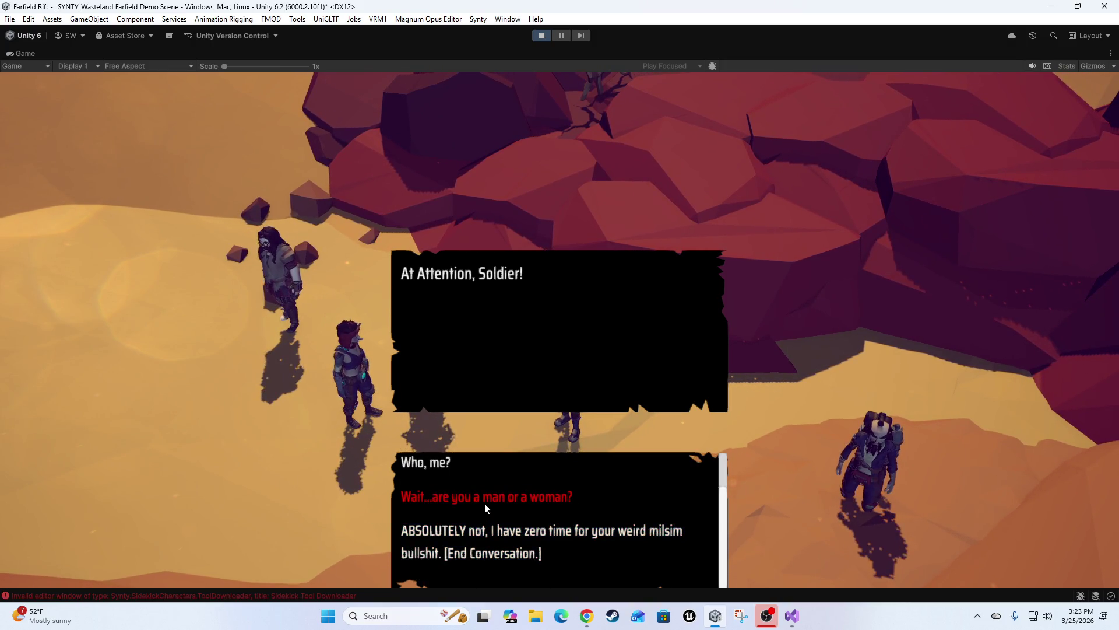
scroll(504, 524, up, 1)
scroll(478, 531, down, 1)
scroll(467, 541, up, 1)
click(414, 516)
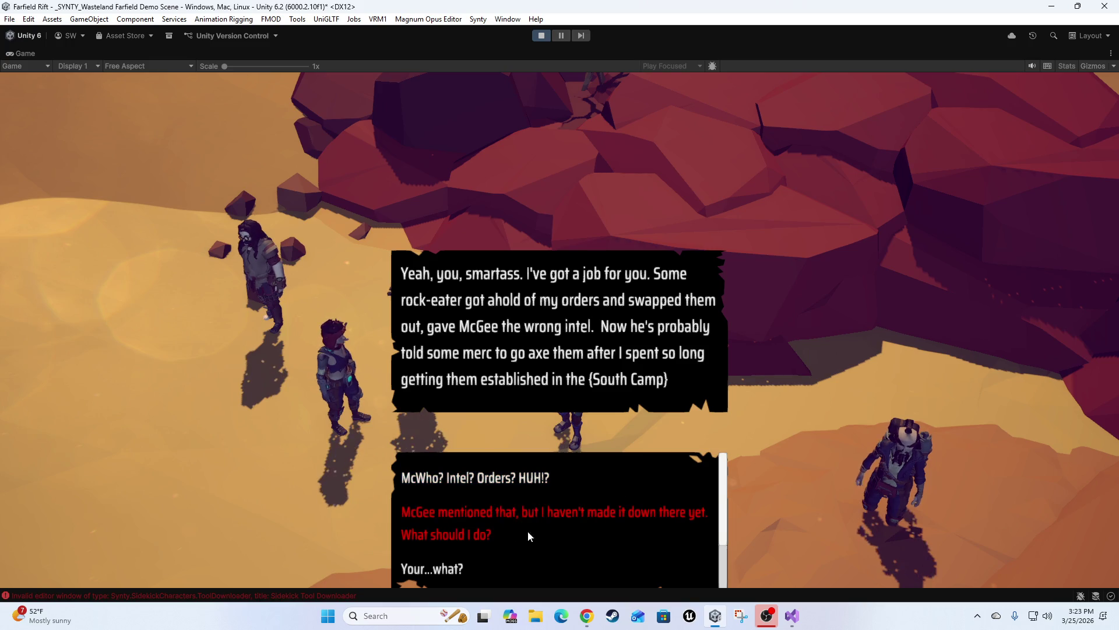
Step: Answer Sgt Sandhawk with 'Who, me?', 'Your...what?', 'Those were your guys?', then refuse and end the conversation
click(481, 533)
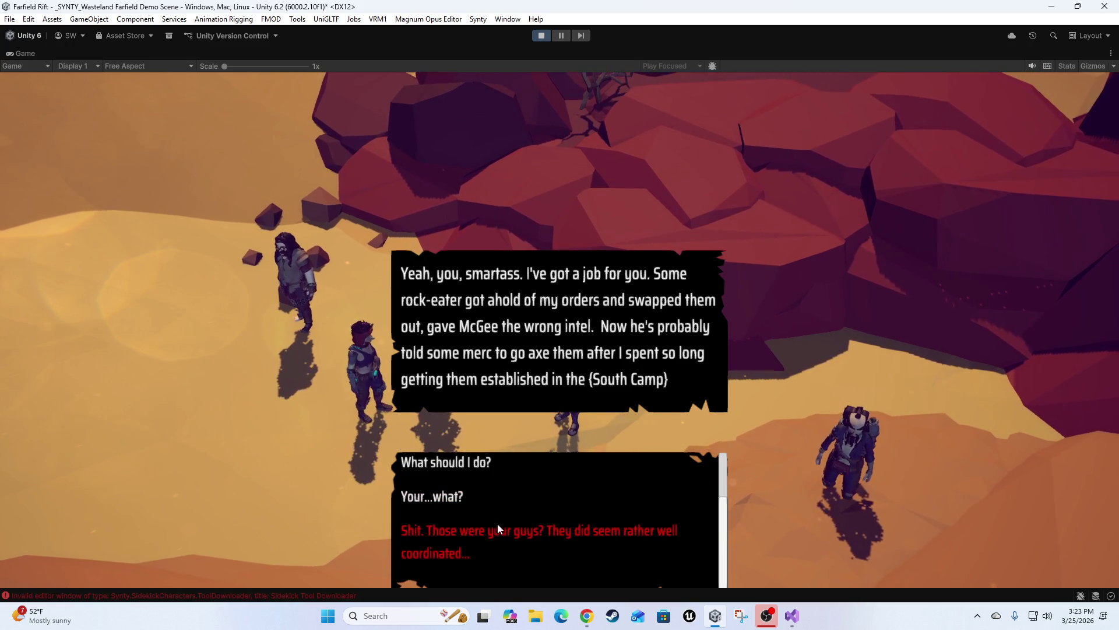
scroll(498, 523, up, 2)
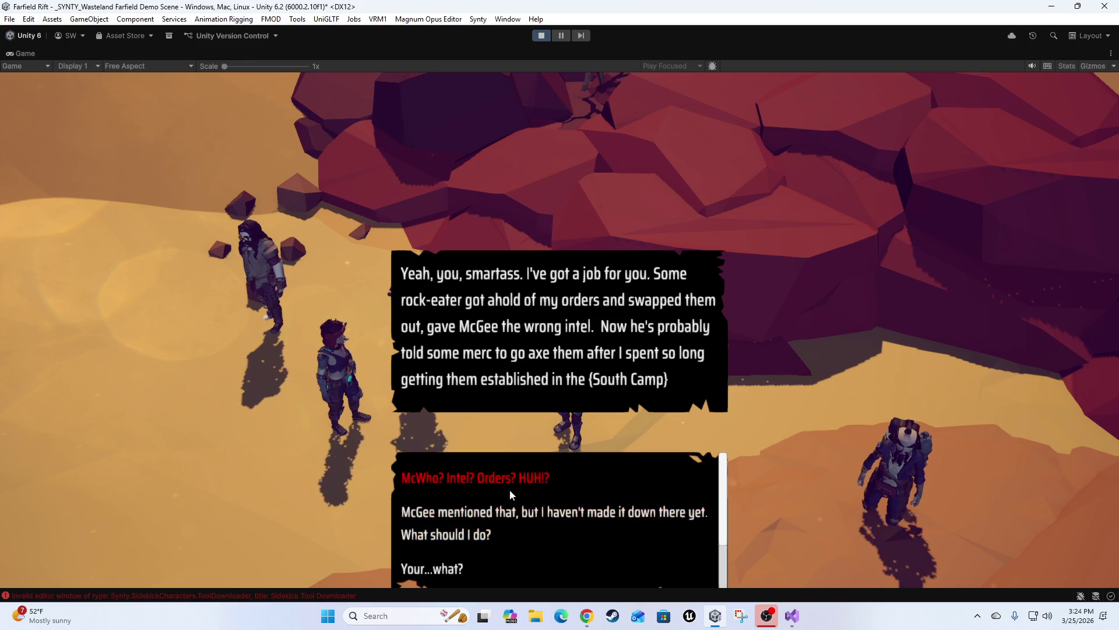
scroll(509, 488, down, 2)
click(441, 505)
scroll(461, 525, down, 1)
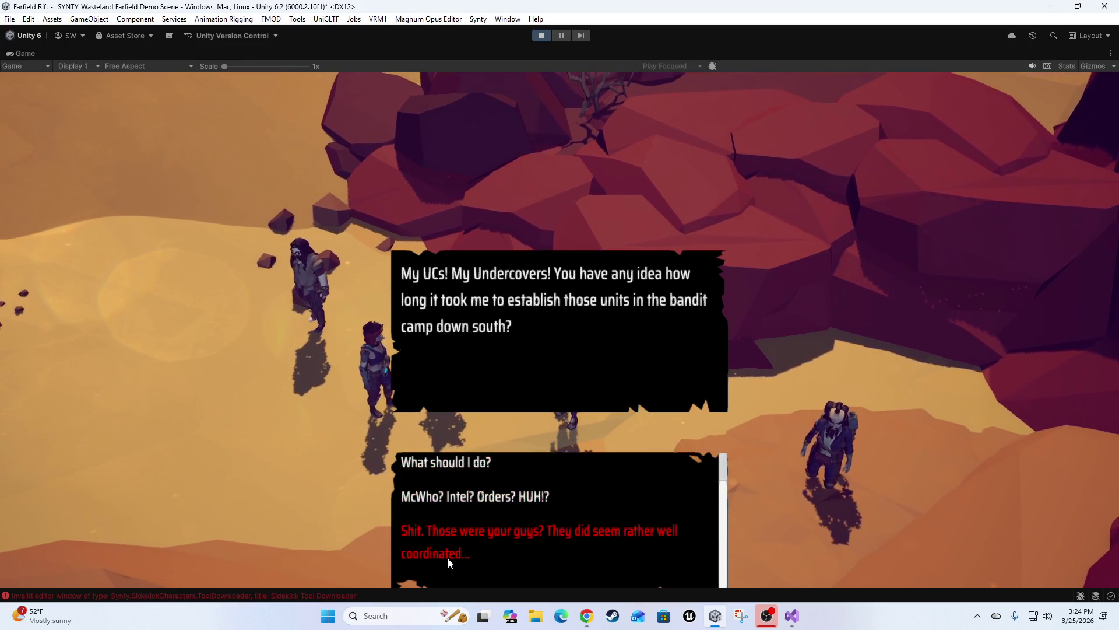
click(447, 558)
click(457, 555)
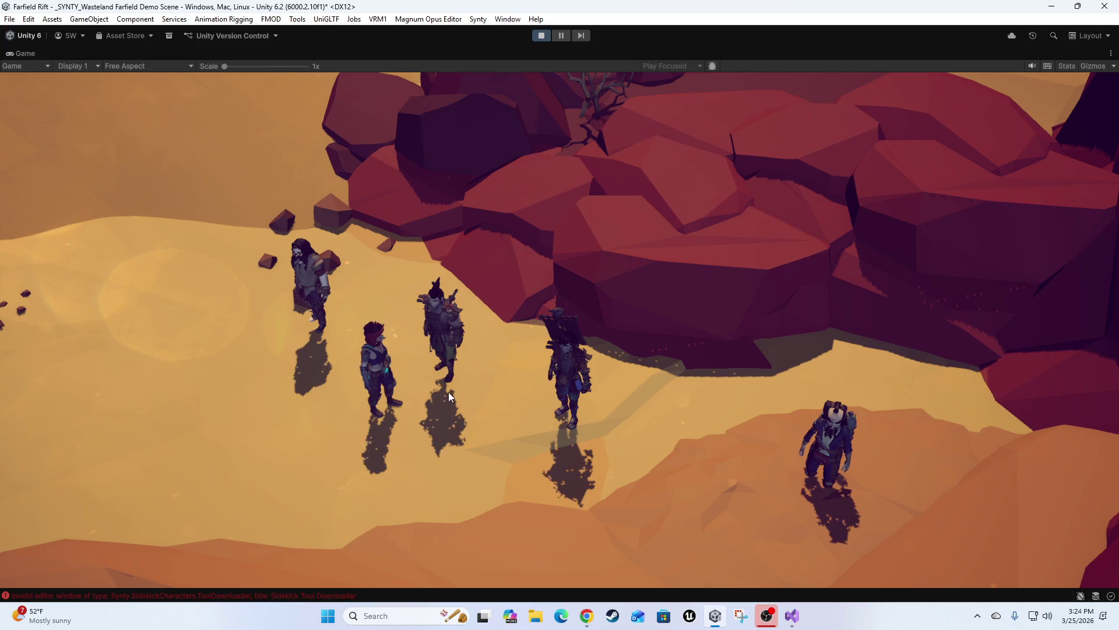
Step: Reopen Sgt Sandhawk's conversation, repeat the same refusal choices, then open the debug console
click(450, 329)
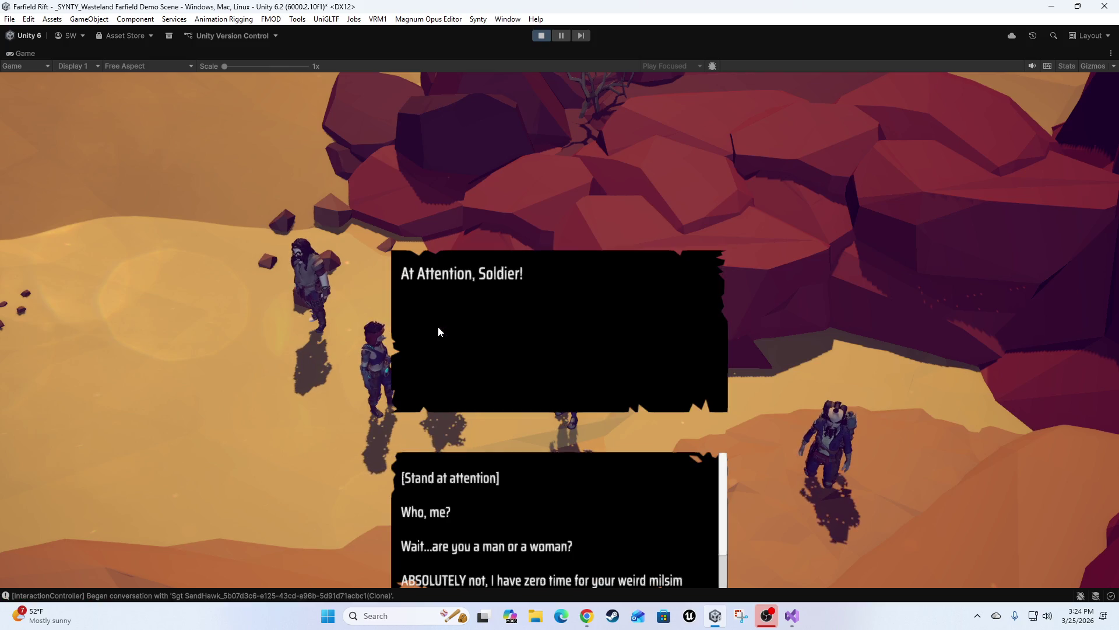
click(412, 521)
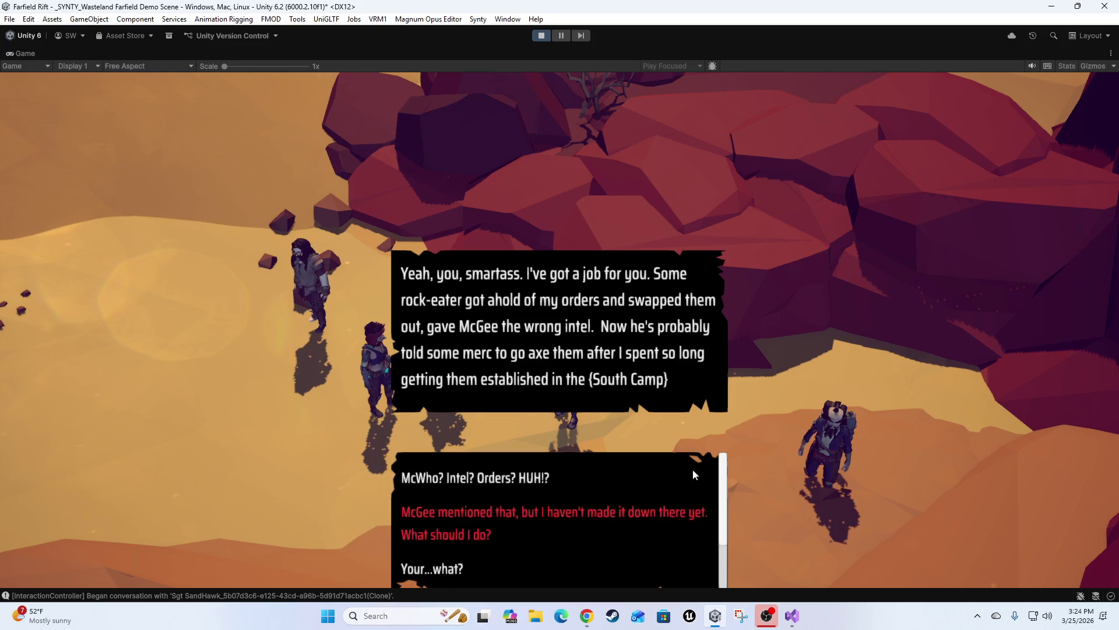
click(440, 568)
click(440, 553)
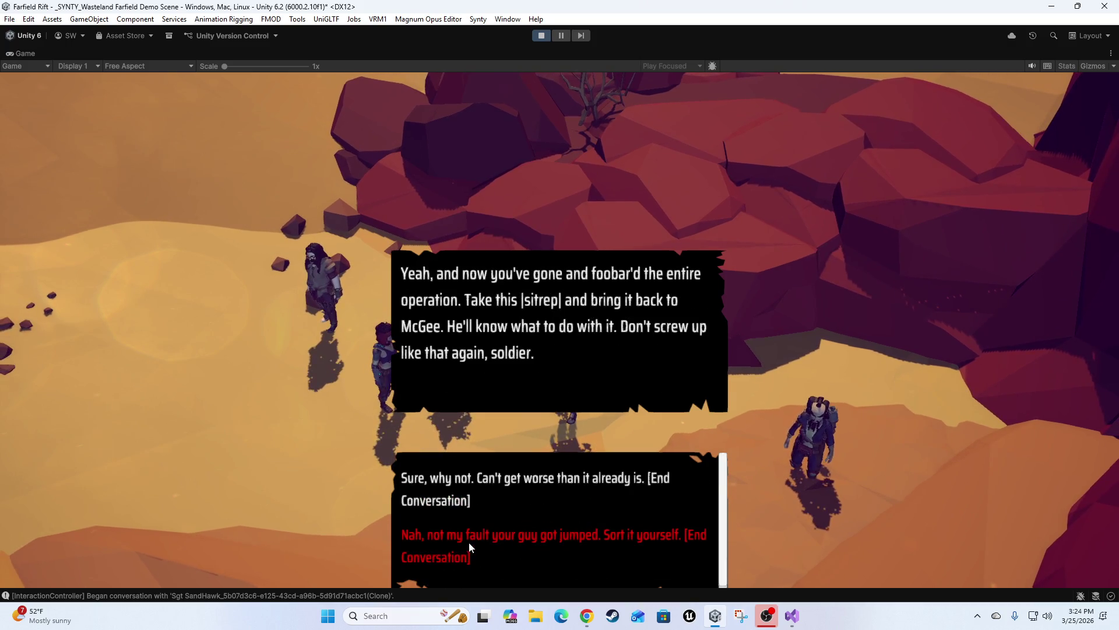
click(469, 541)
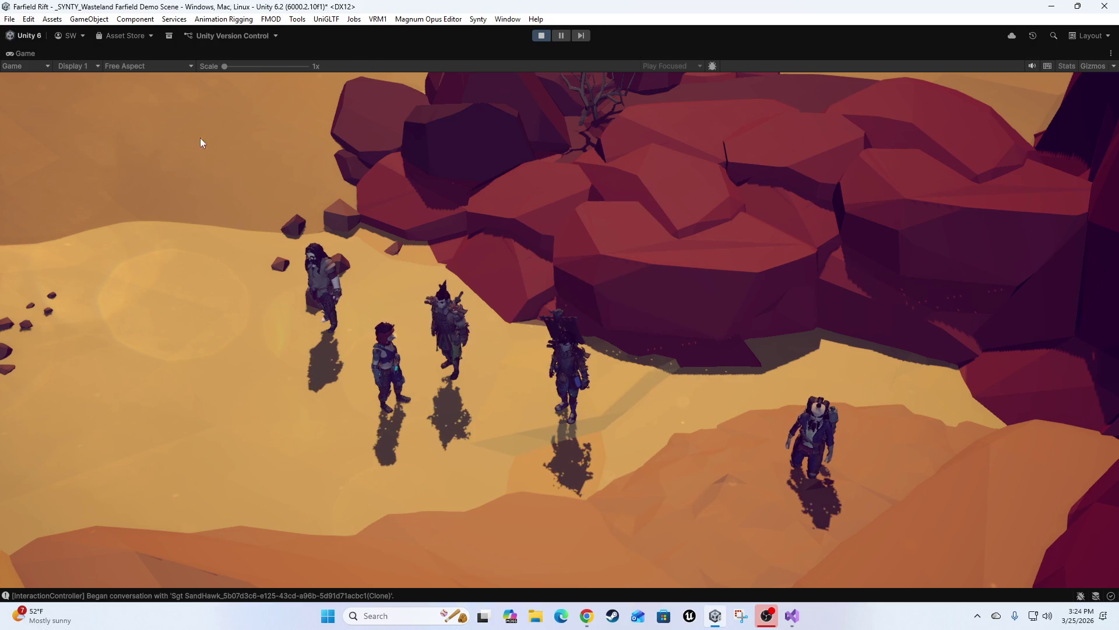
key(grave)
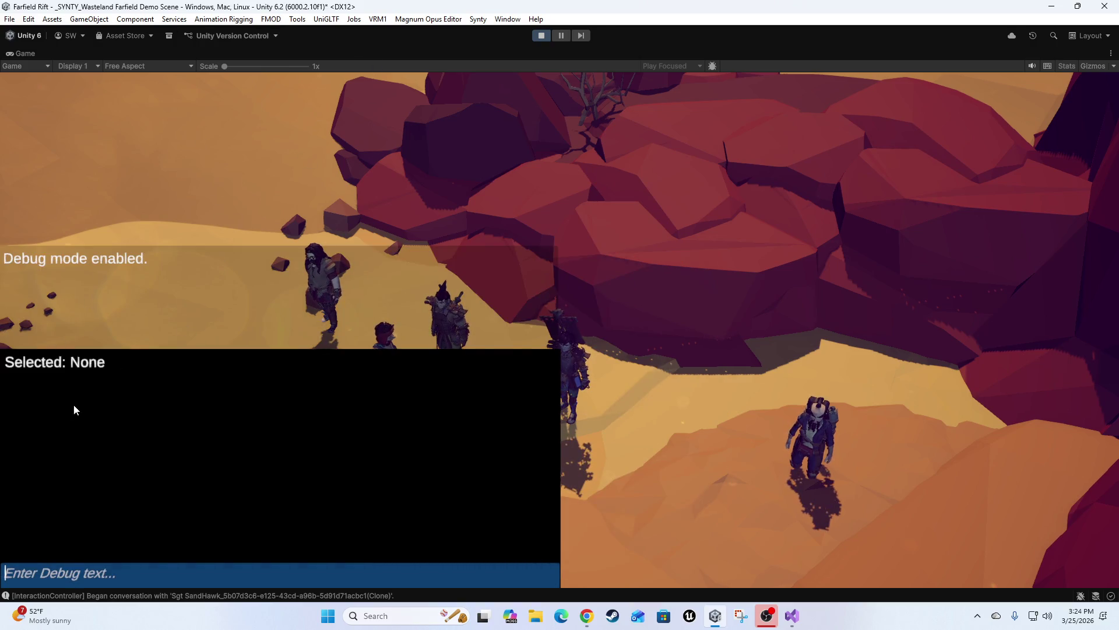
Step: Run HELP in the debug console to list the help, info and give state commands
text(GIVE)
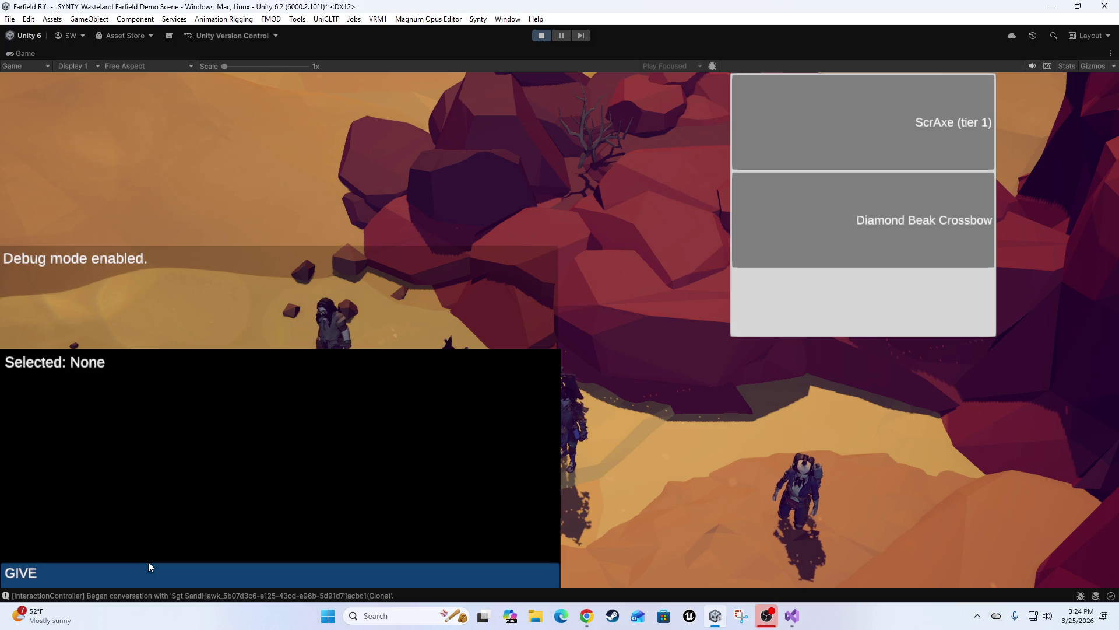
key(BackSpace)
key(BackSpace)
key(BackSpace)
text(HELP)
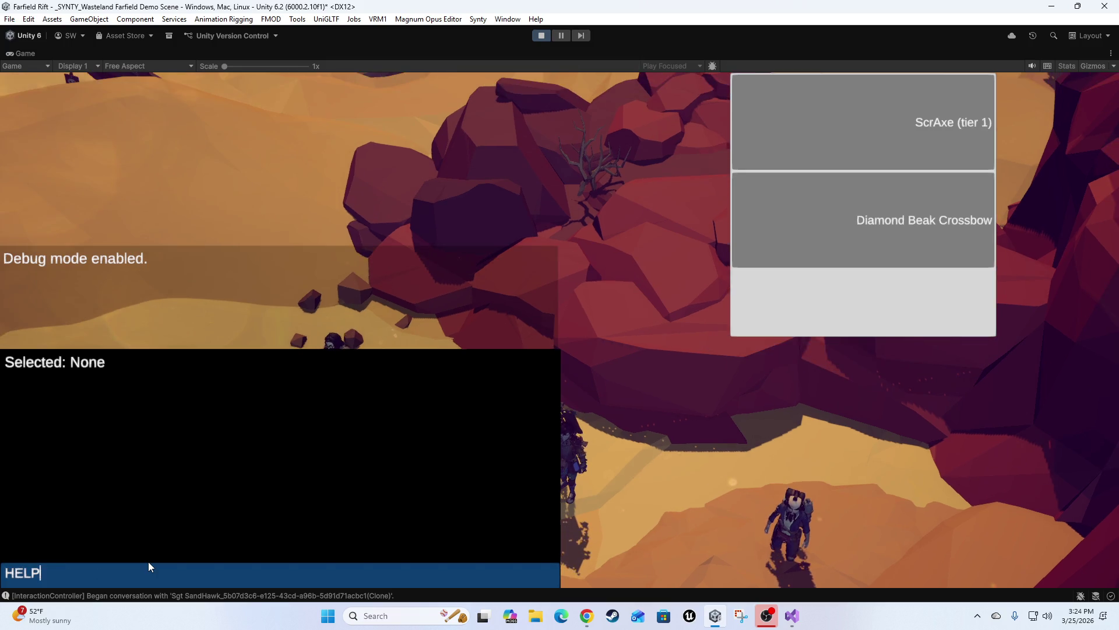
key(Return)
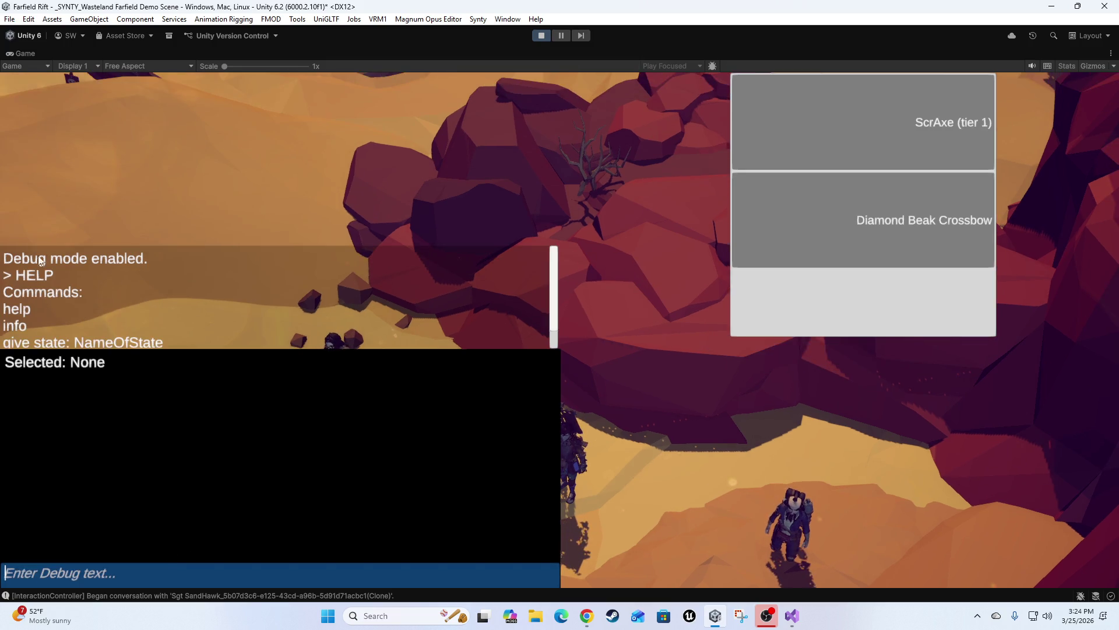
scroll(88, 303, down, 1)
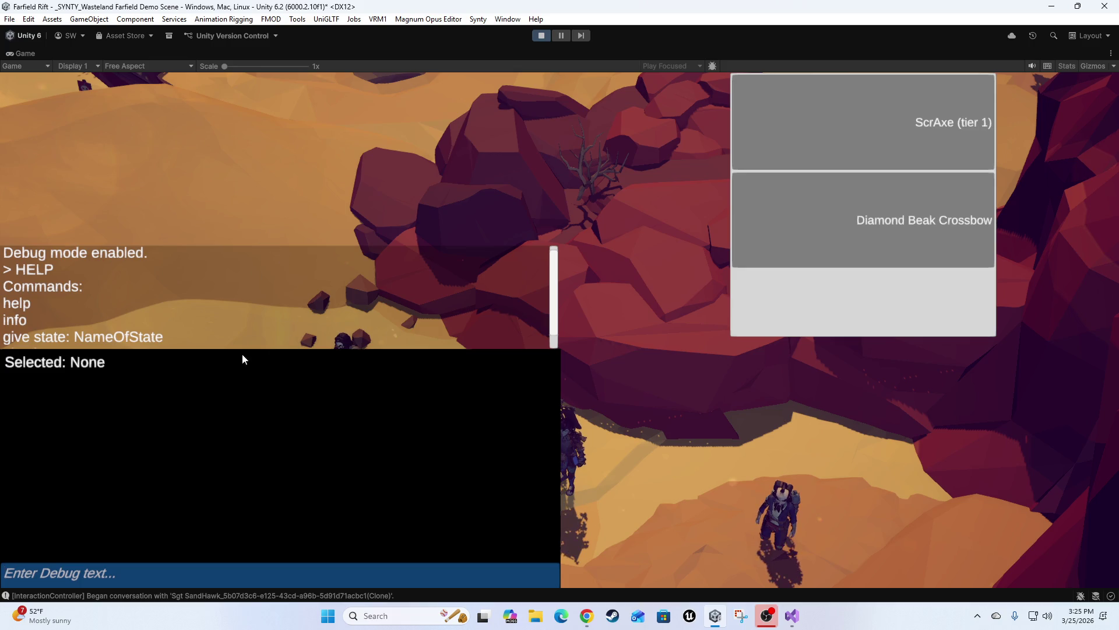
Step: Target the player character, enter 'give state:' in the debug field, and open the Magnum Opus Editor
click(654, 377)
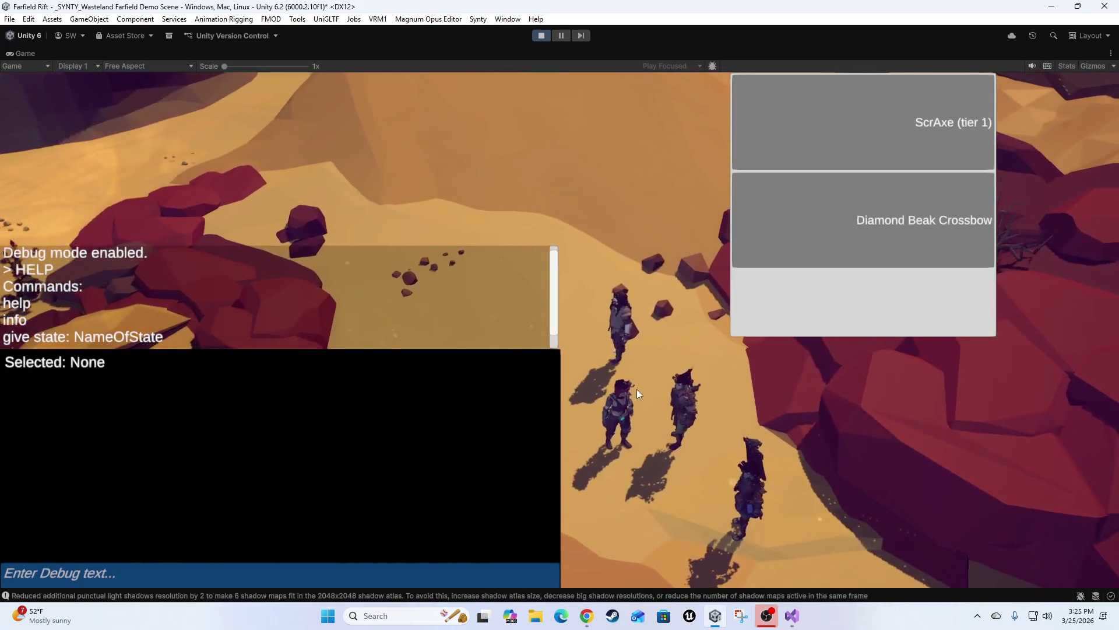
click(621, 405)
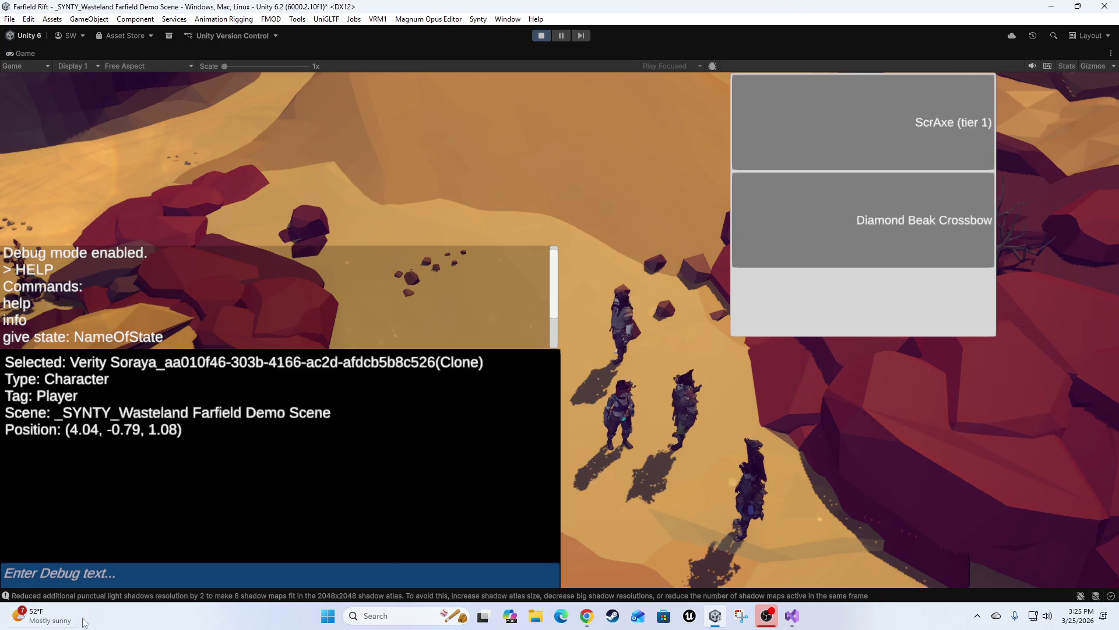
click(108, 577)
text(give)
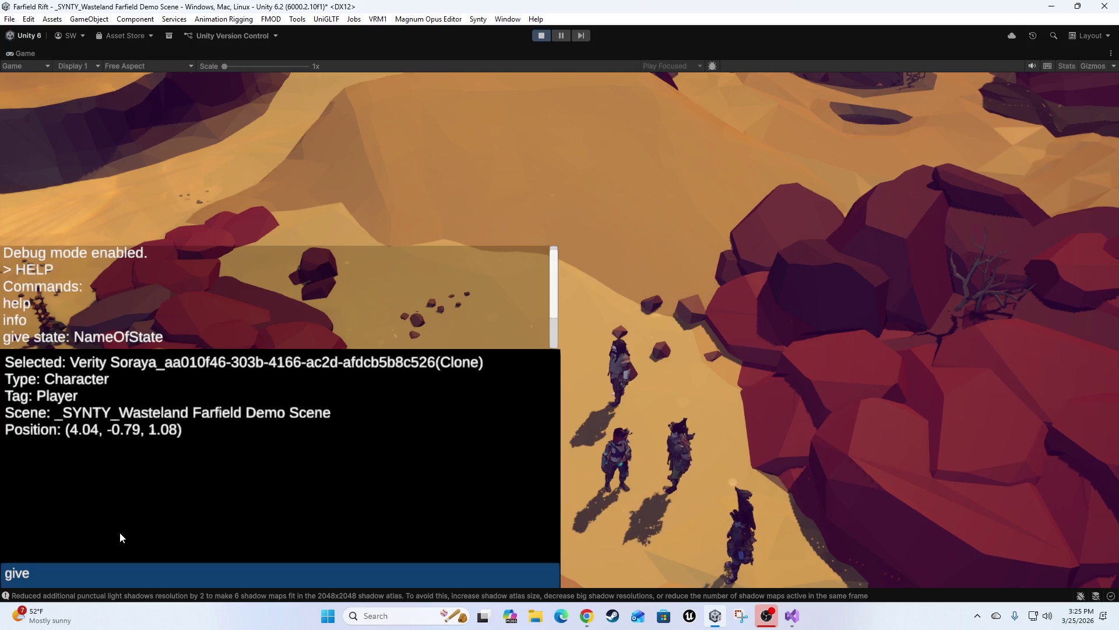
text( state)
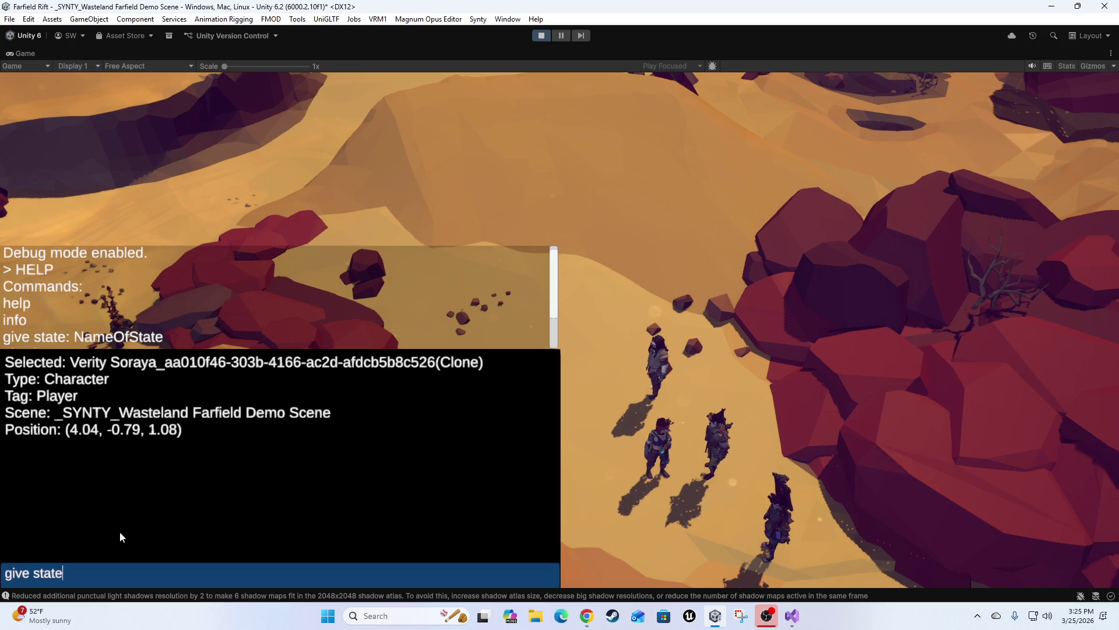
text(:)
click(428, 19)
click(500, 42)
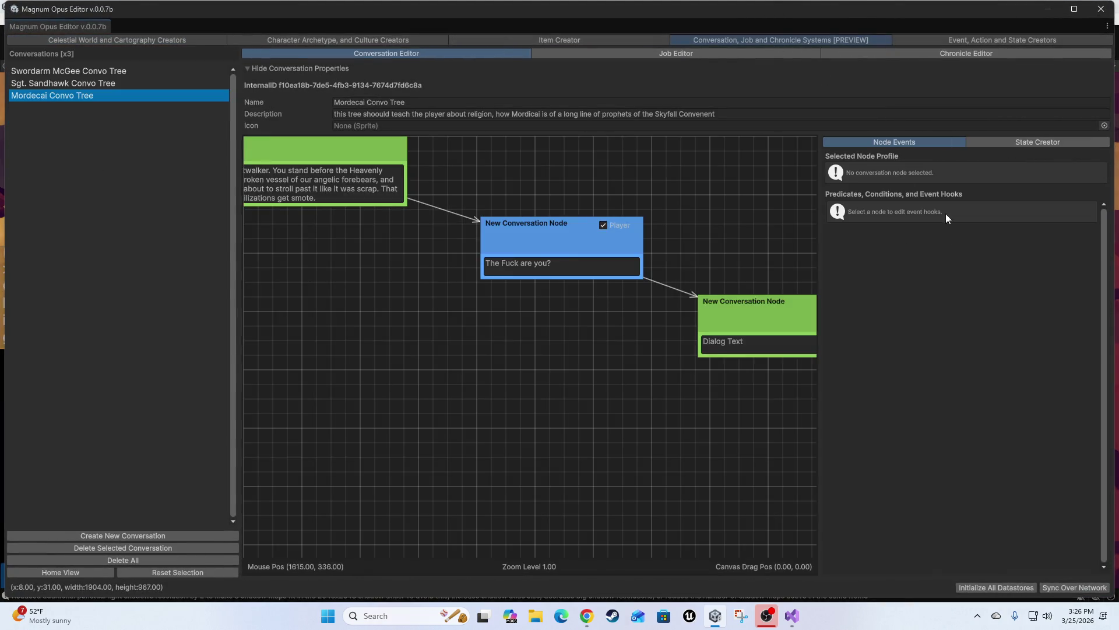
Step: Open the Sgt. Sandhawk conversation tree and inspect its refusal, 'Nice try' and 'Who, me?' nodes
click(64, 71)
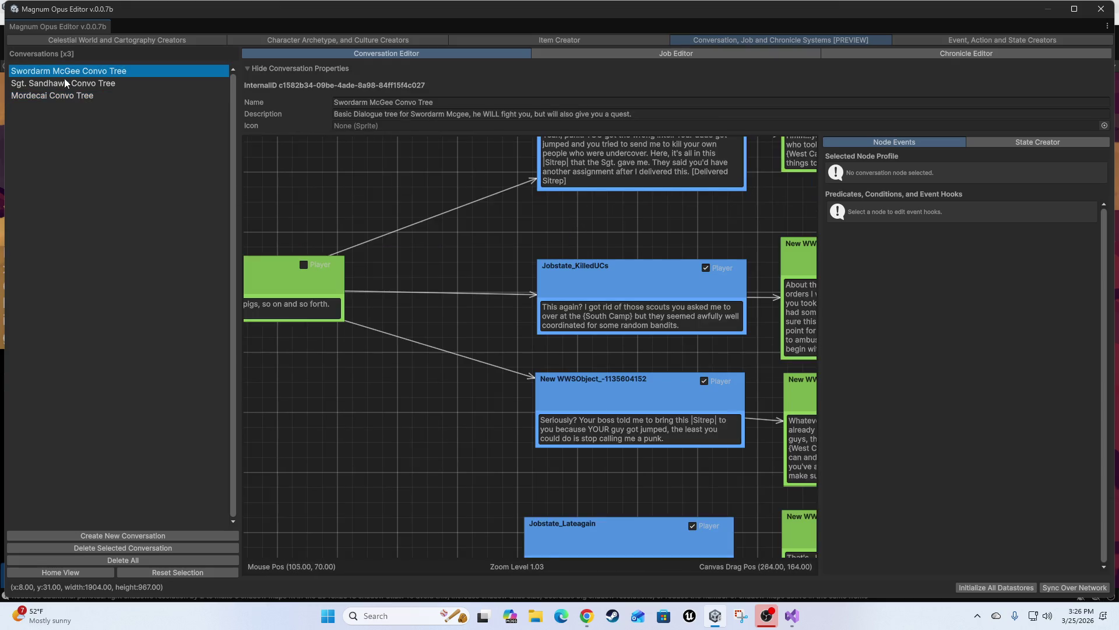
click(64, 82)
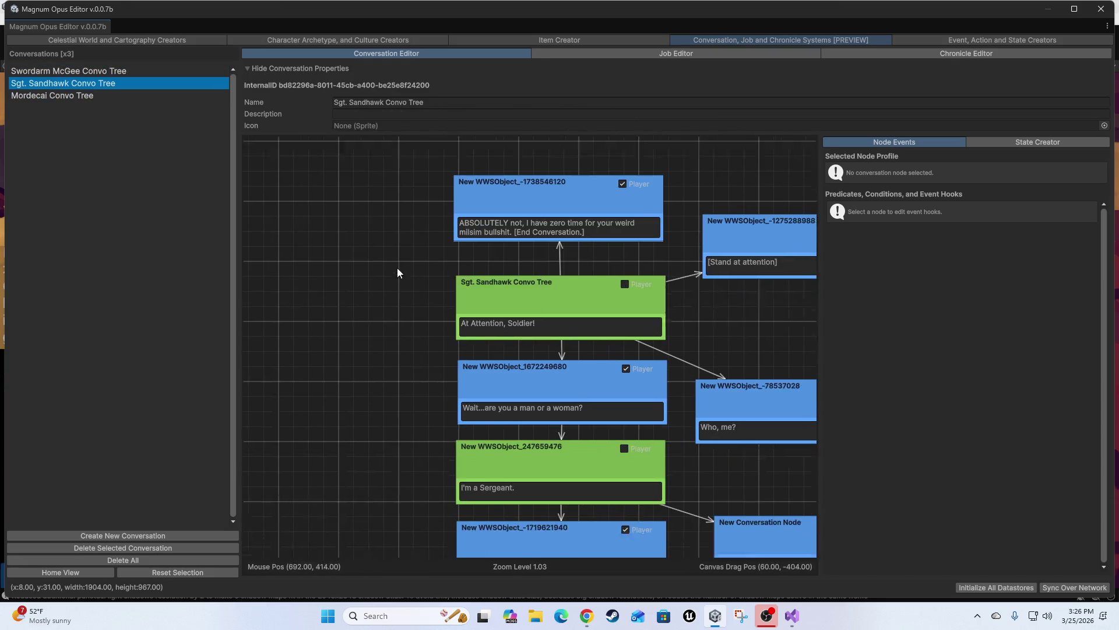
click(508, 196)
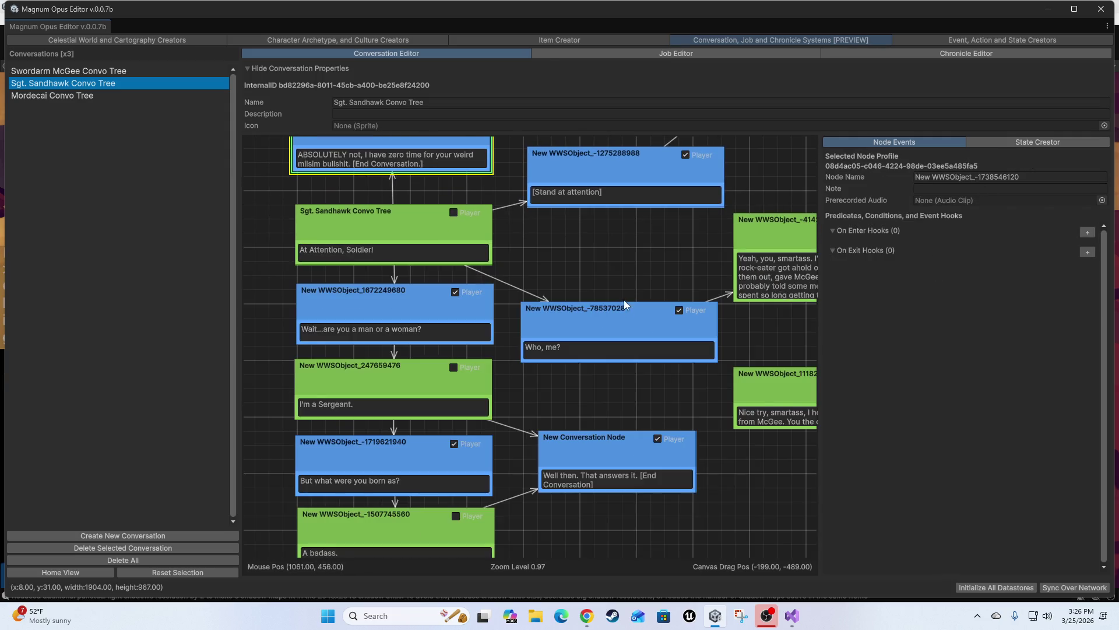
click(691, 379)
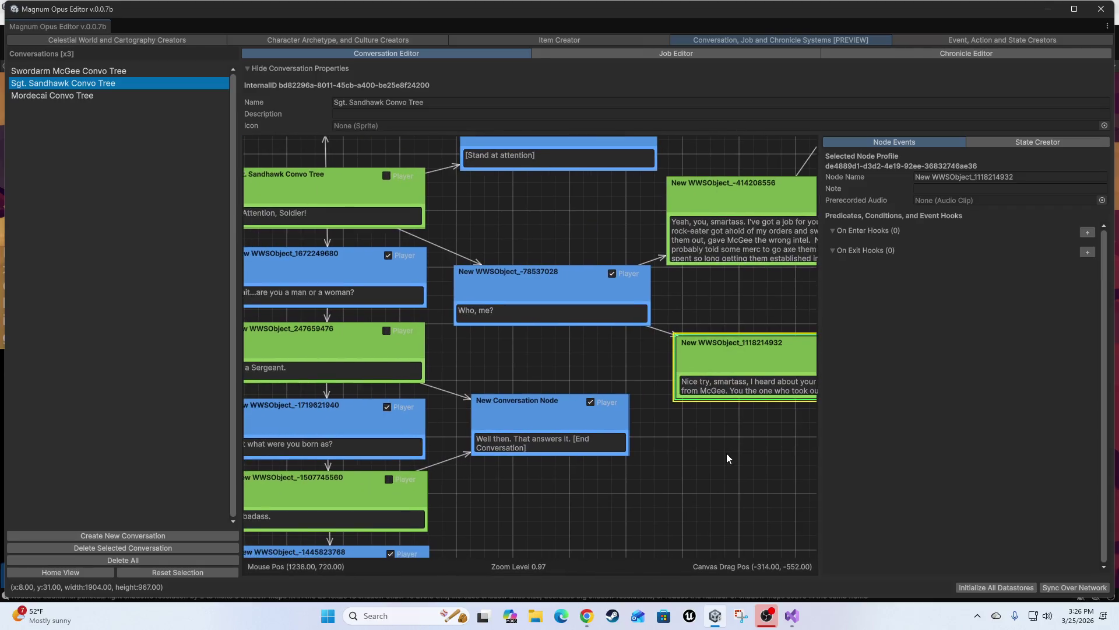
click(447, 305)
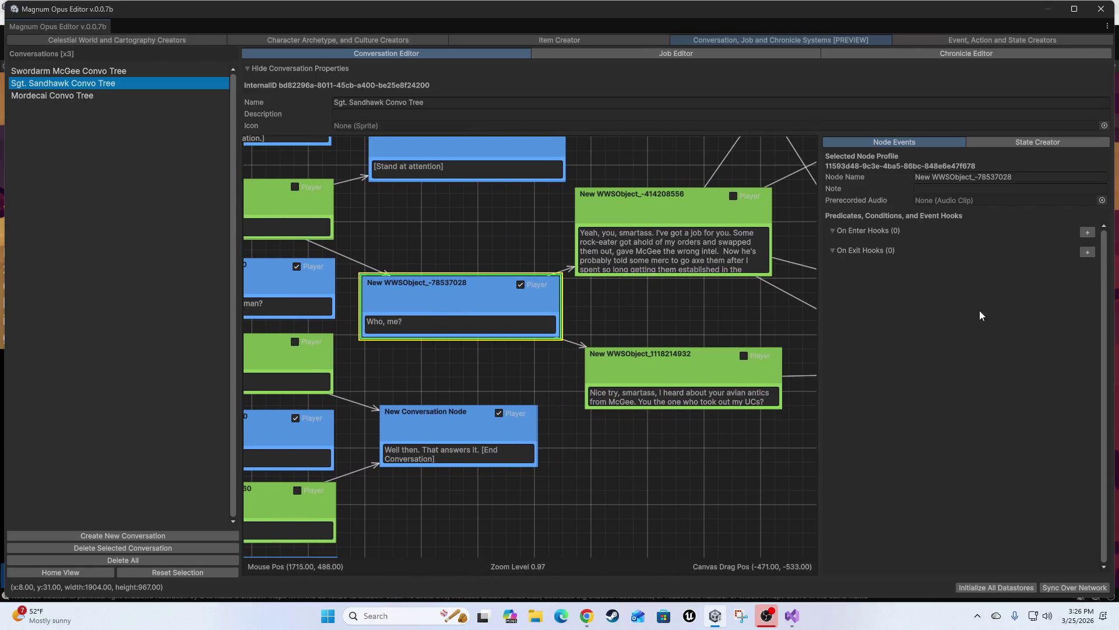
scroll(641, 438, up, 3)
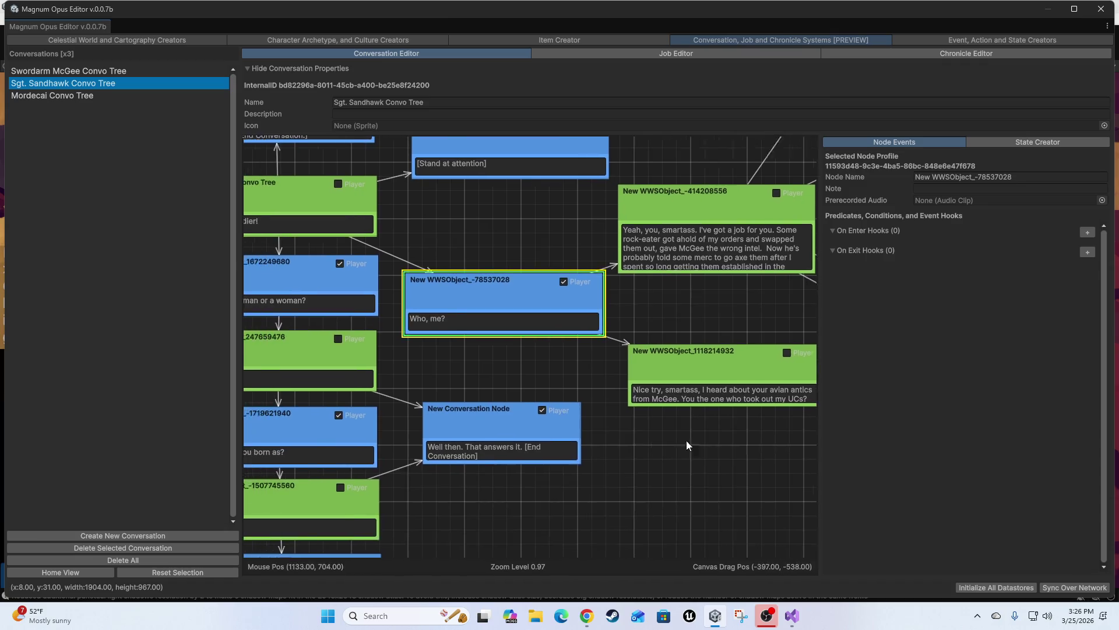
scroll(583, 434, down, 3)
Step: Nudge the 'Nice try, smartass' node slightly left, then select the 'Yeah, you, smartass' node
click(595, 348)
click(602, 199)
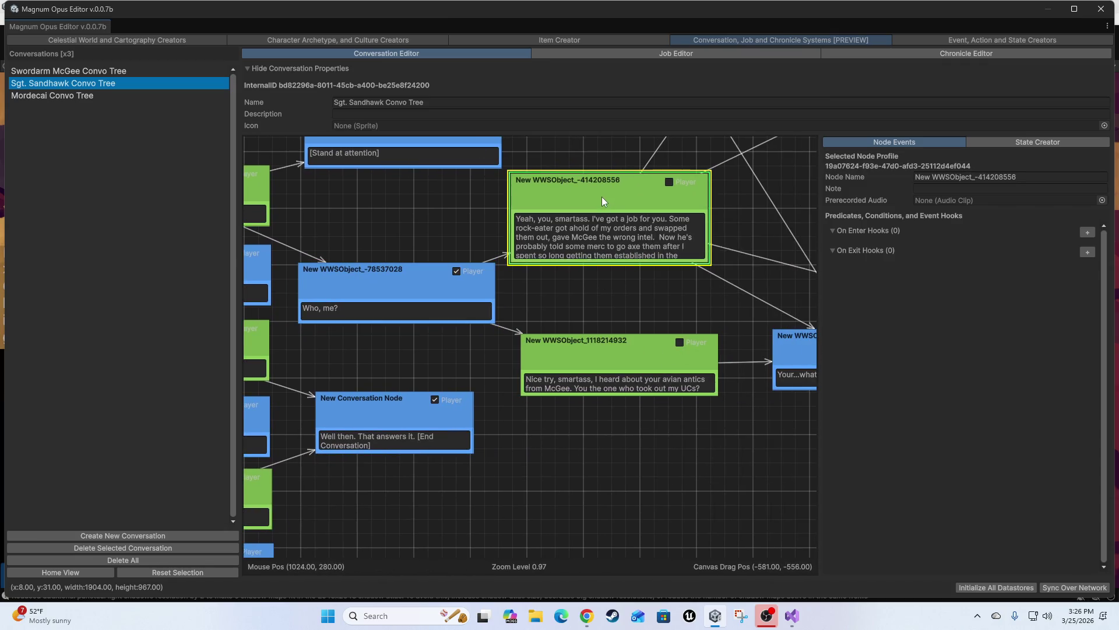
click(627, 367)
click(594, 201)
drag(575, 360, 570, 362)
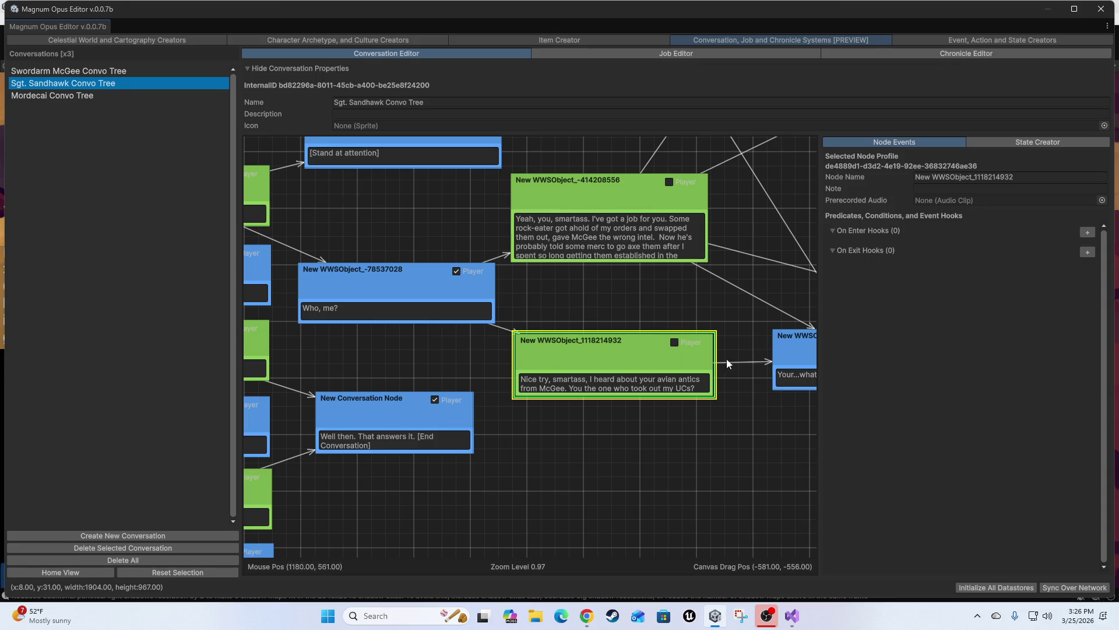
click(585, 202)
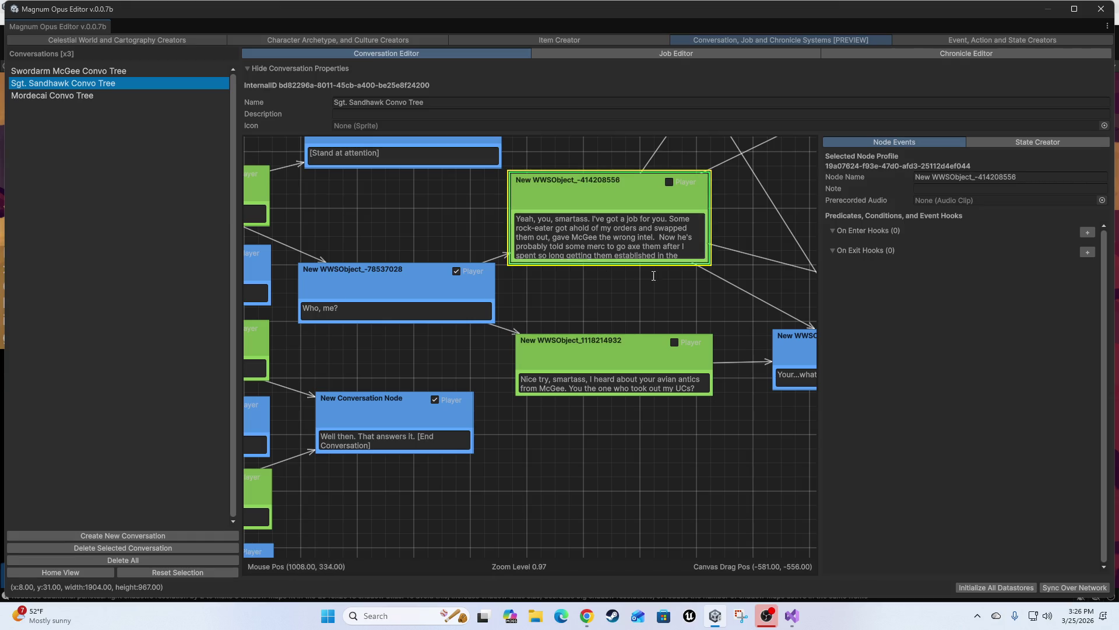
Step: Add an On Enter hook to the 'Yeah, you, smartass' node forbidding GameState/Killed_UCs
click(1091, 234)
click(842, 246)
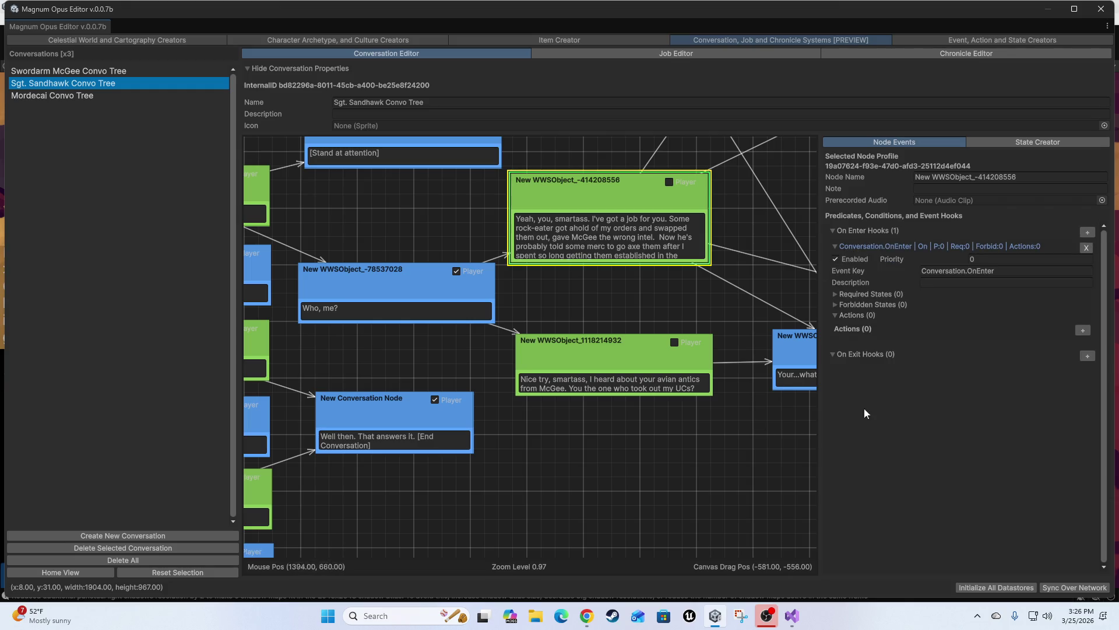
click(837, 295)
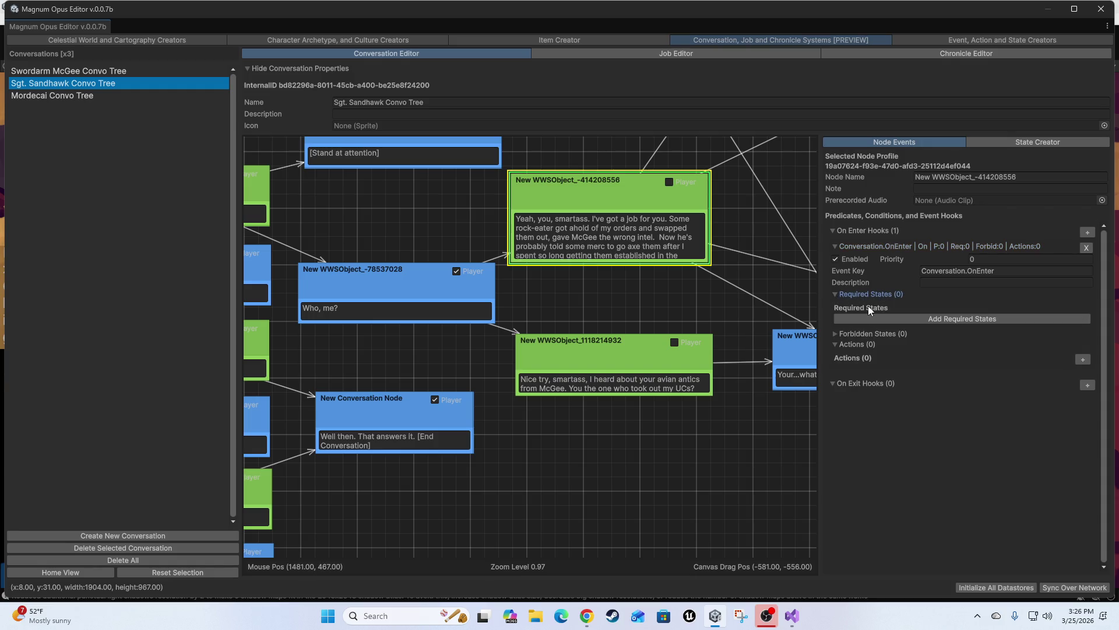
click(836, 294)
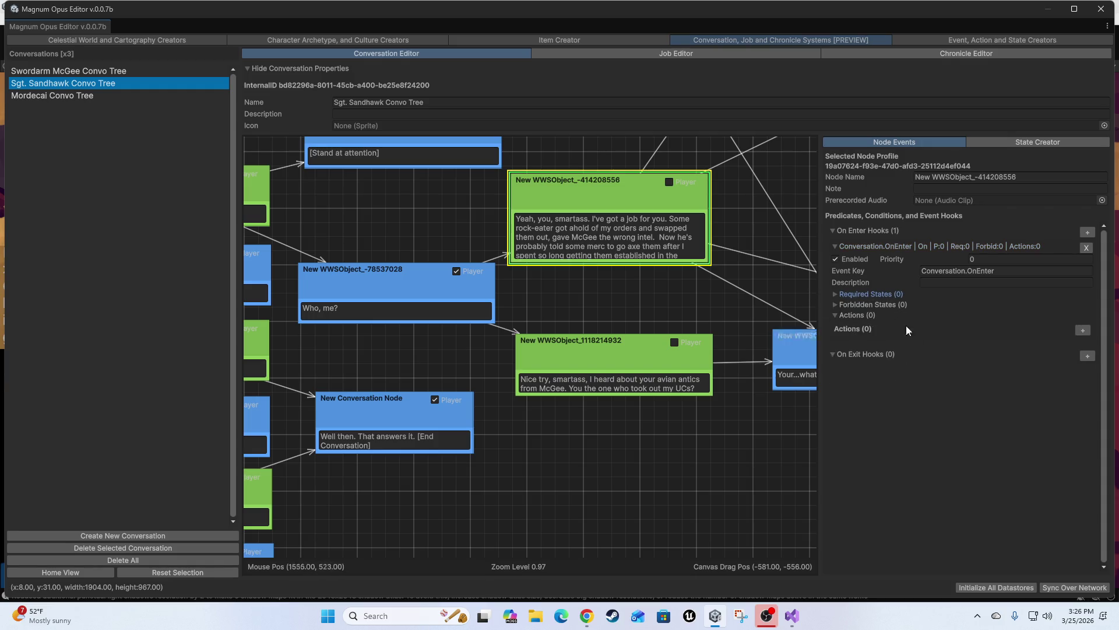
click(846, 304)
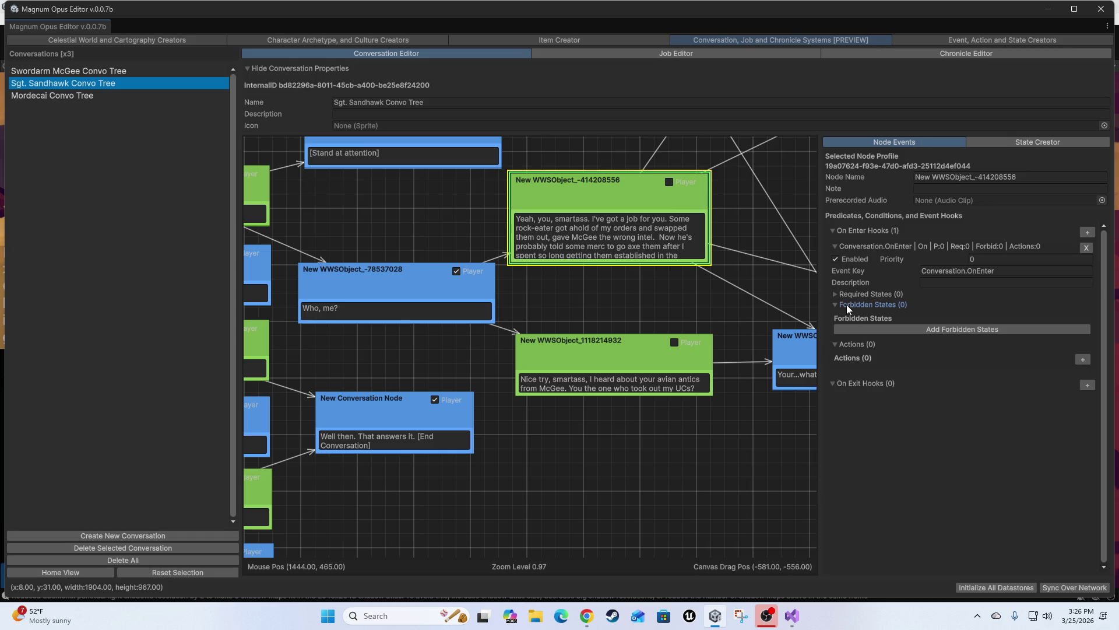
click(946, 329)
click(971, 330)
mouse_move(961, 355)
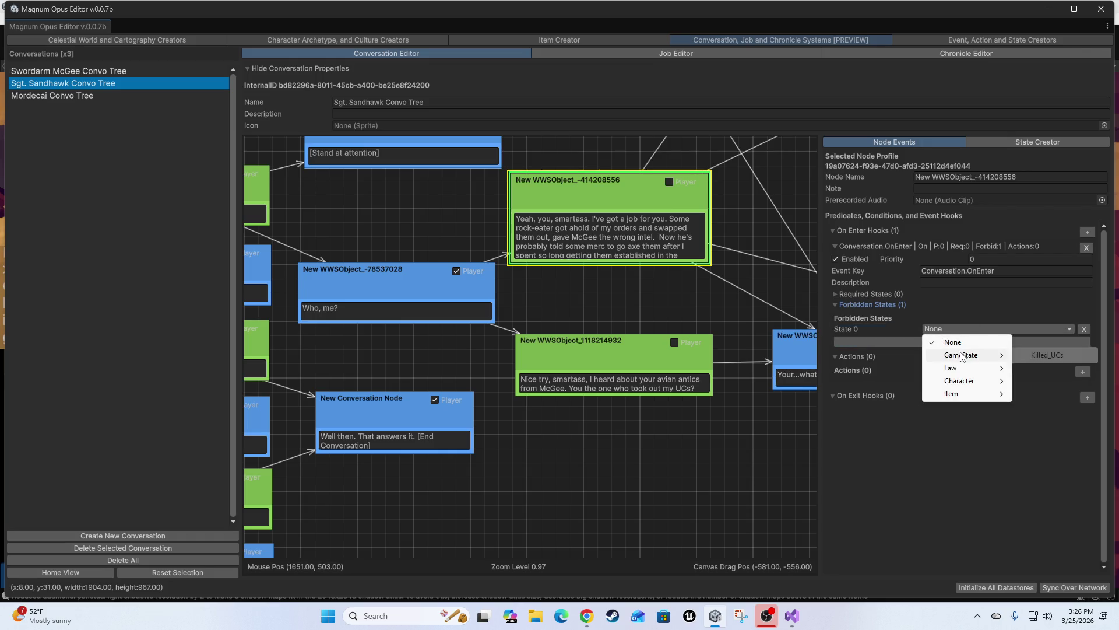
click(1043, 356)
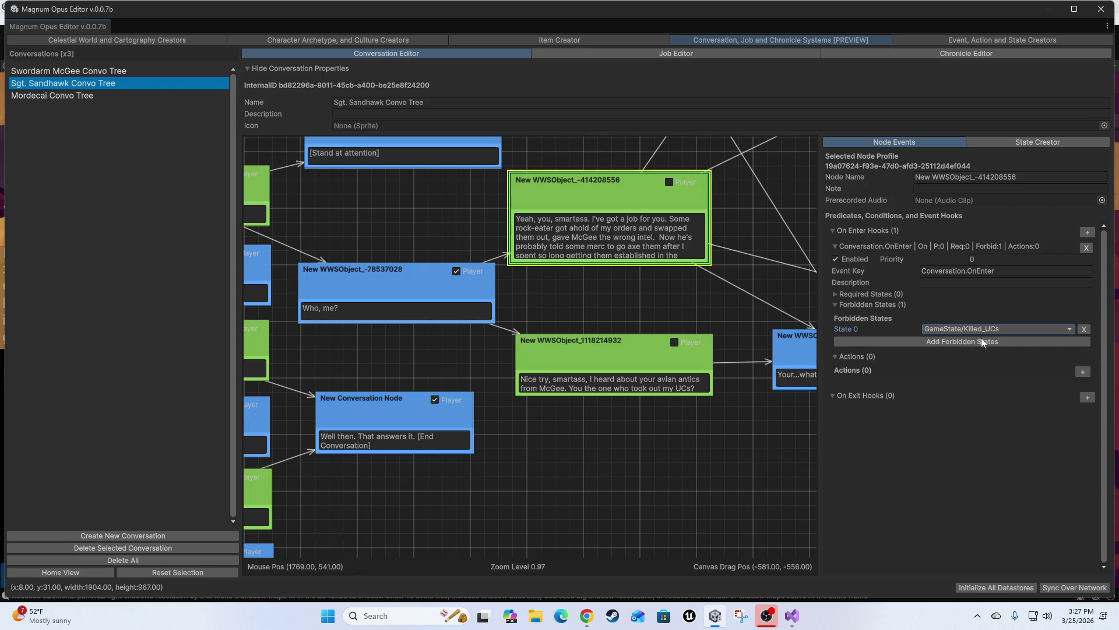
click(593, 359)
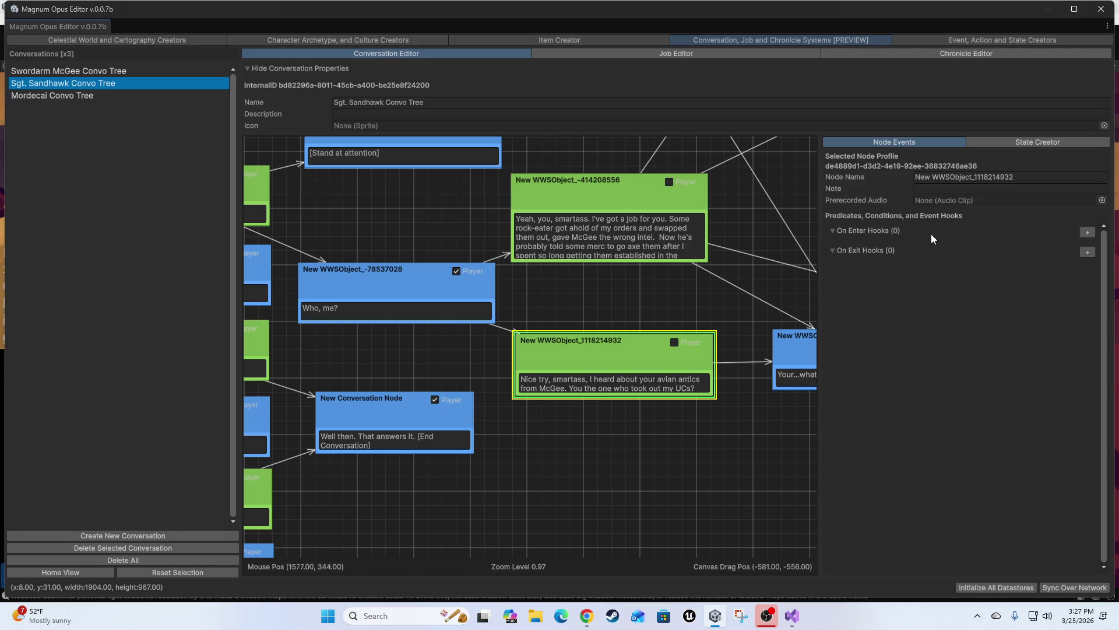
Step: Add an On Enter hook to the 'Nice try, smartass' node requiring GameState/Killed_UCs
click(1087, 233)
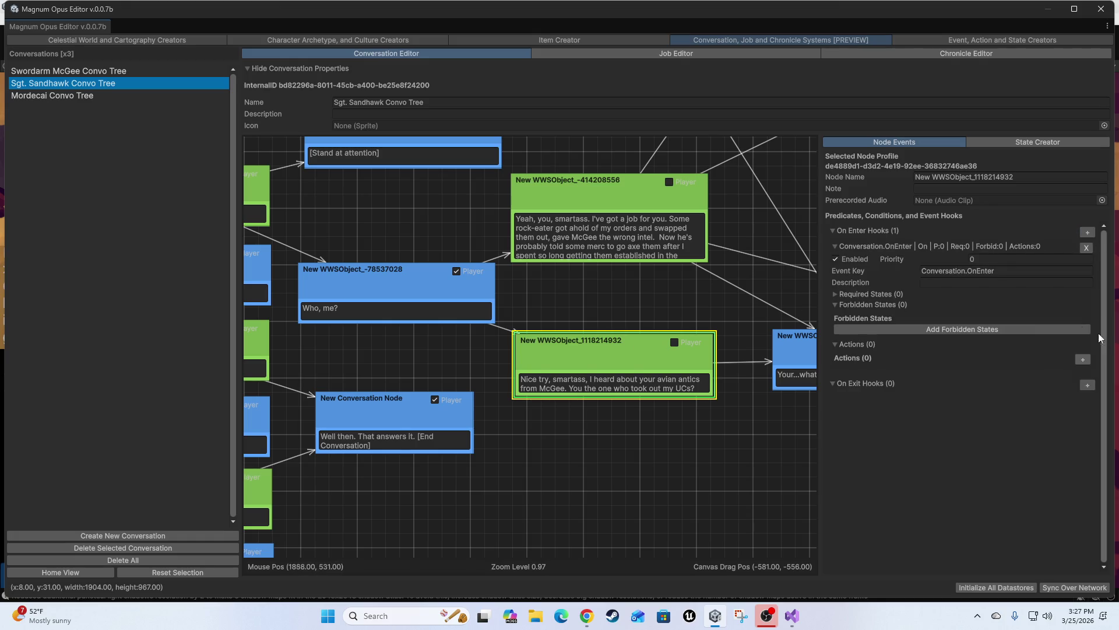
click(848, 295)
click(938, 320)
click(992, 320)
mouse_move(985, 346)
click(1048, 344)
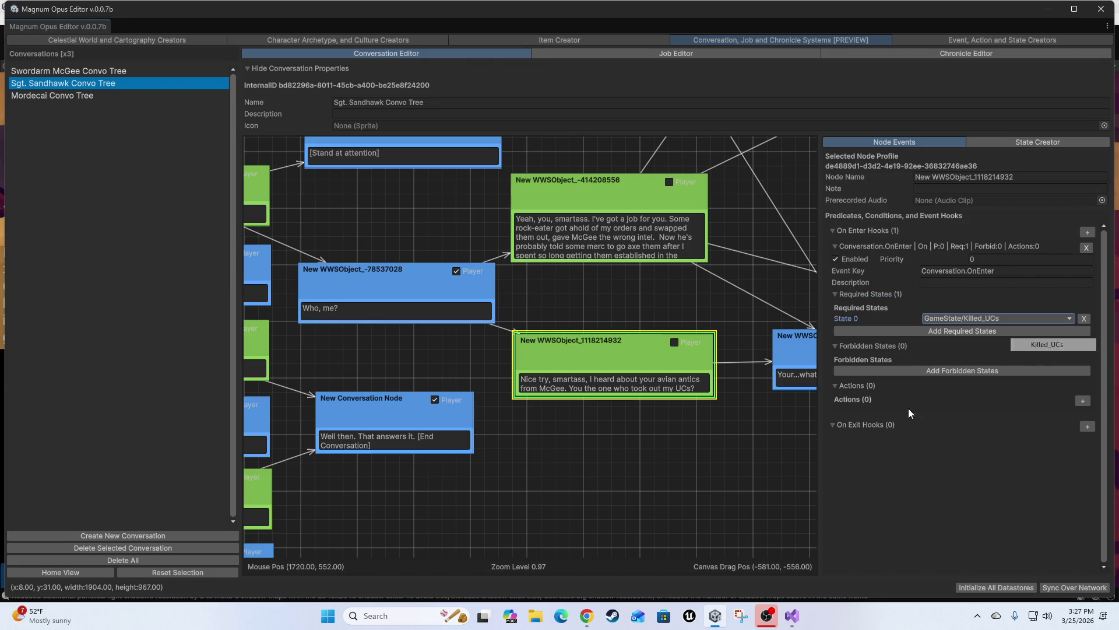
drag(620, 408, 631, 414)
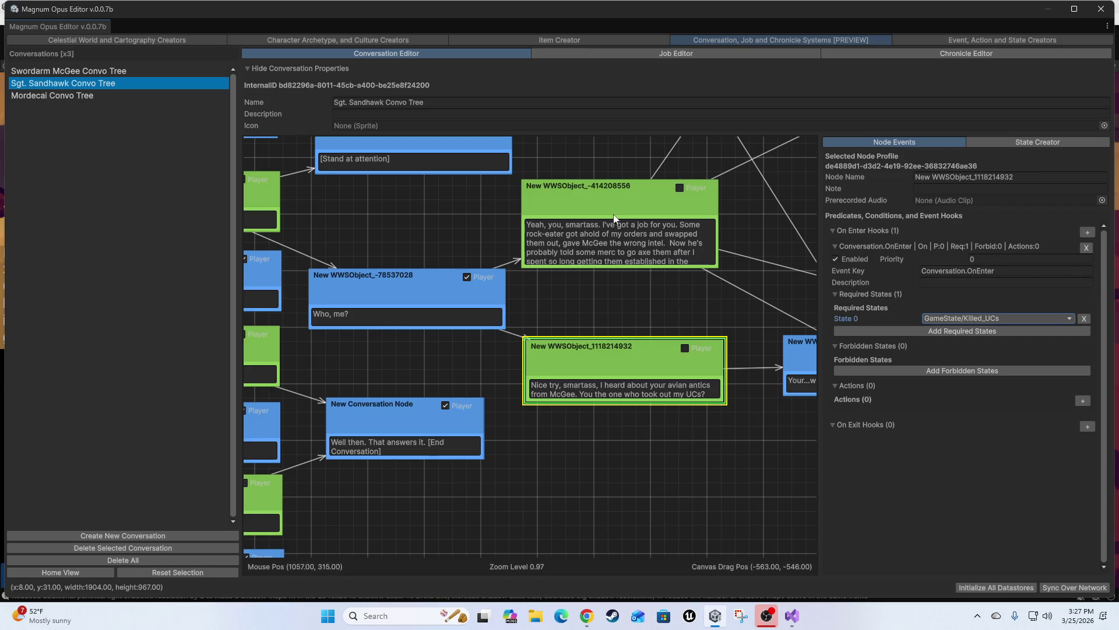
click(369, 303)
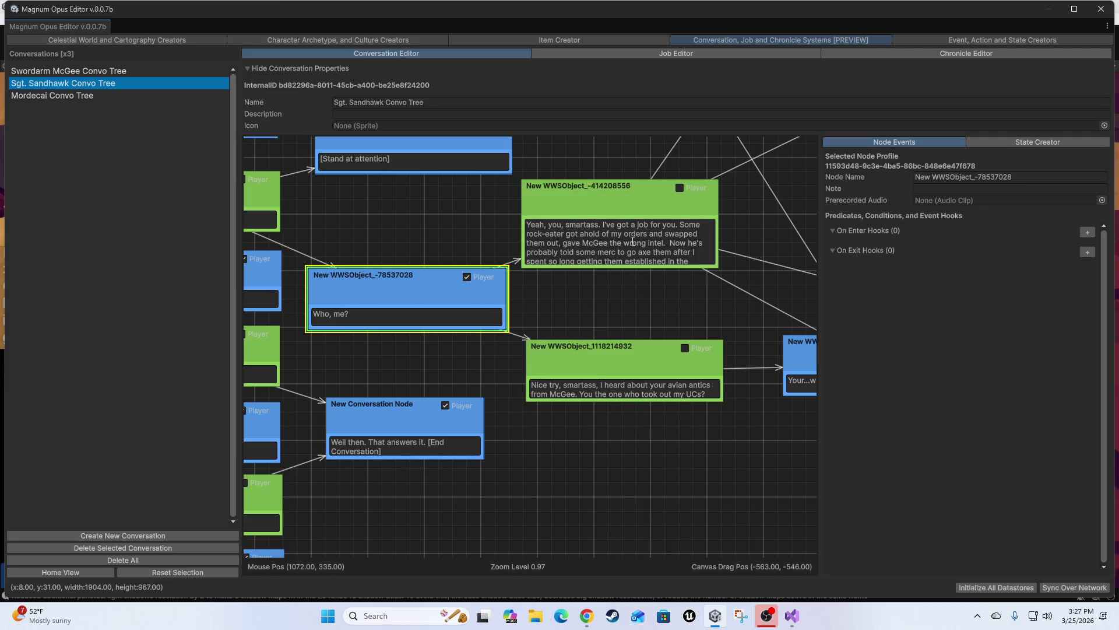
mouse_move(644, 449)
mouse_down()
mouse_move(752, 413)
mouse_move(622, 481)
mouse_move(593, 487)
mouse_move(583, 466)
mouse_up()
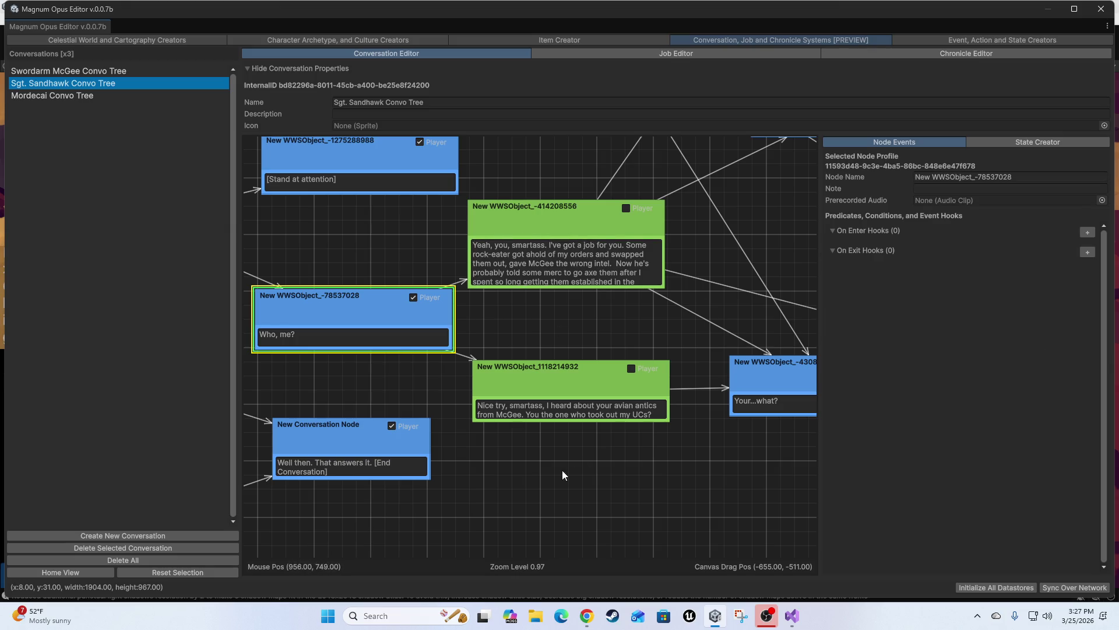
drag(505, 532, 544, 522)
mouse_move(583, 454)
mouse_down()
mouse_move(610, 468)
mouse_move(600, 459)
mouse_up()
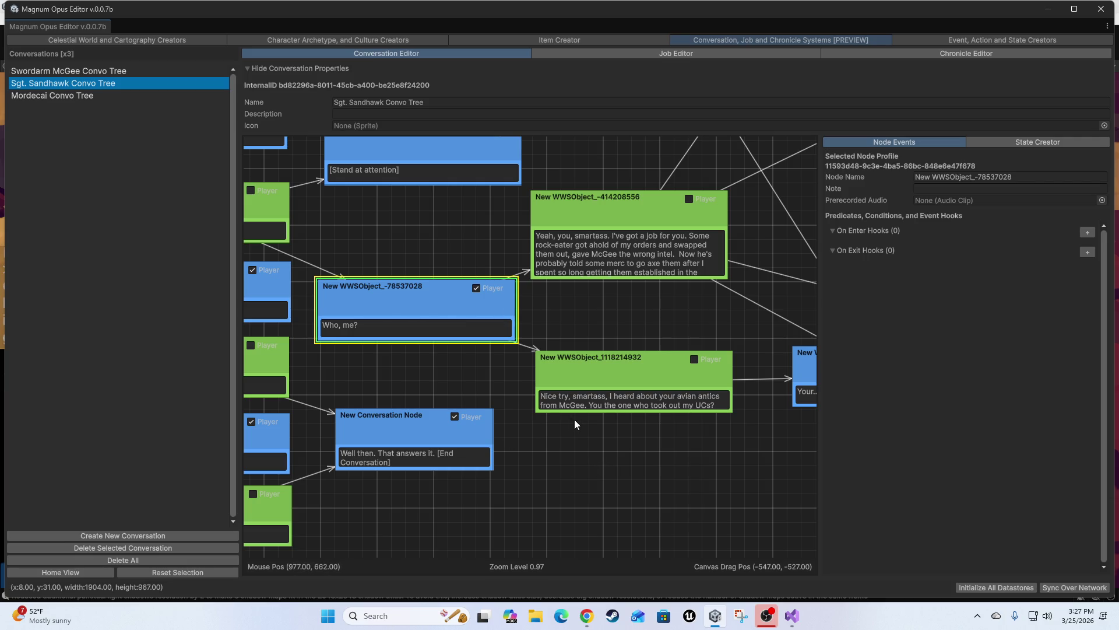
click(593, 373)
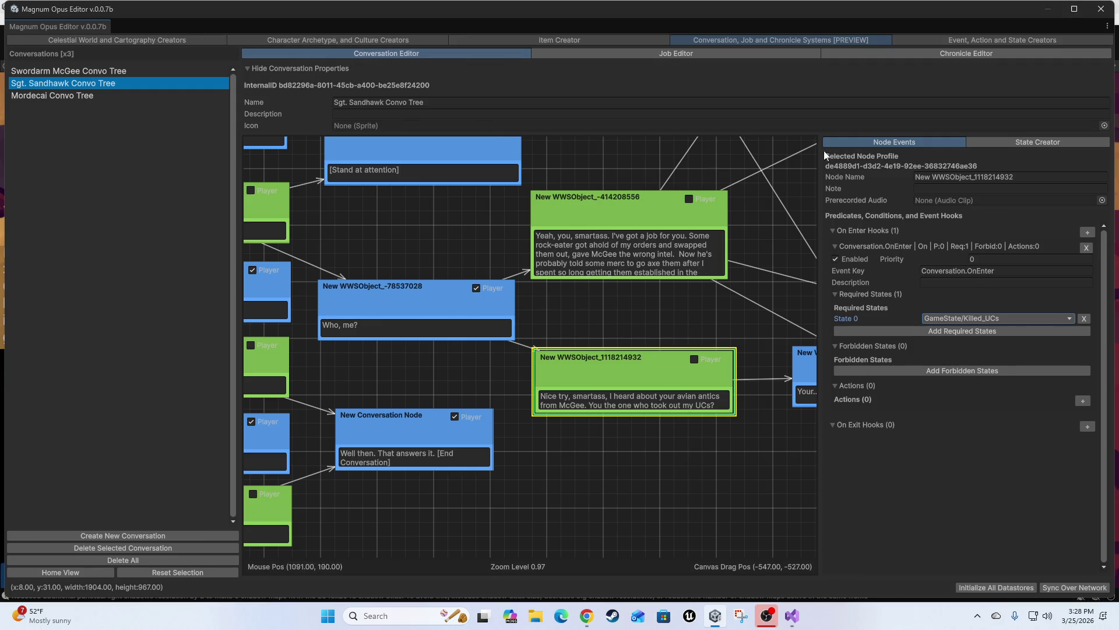
click(1018, 143)
click(891, 145)
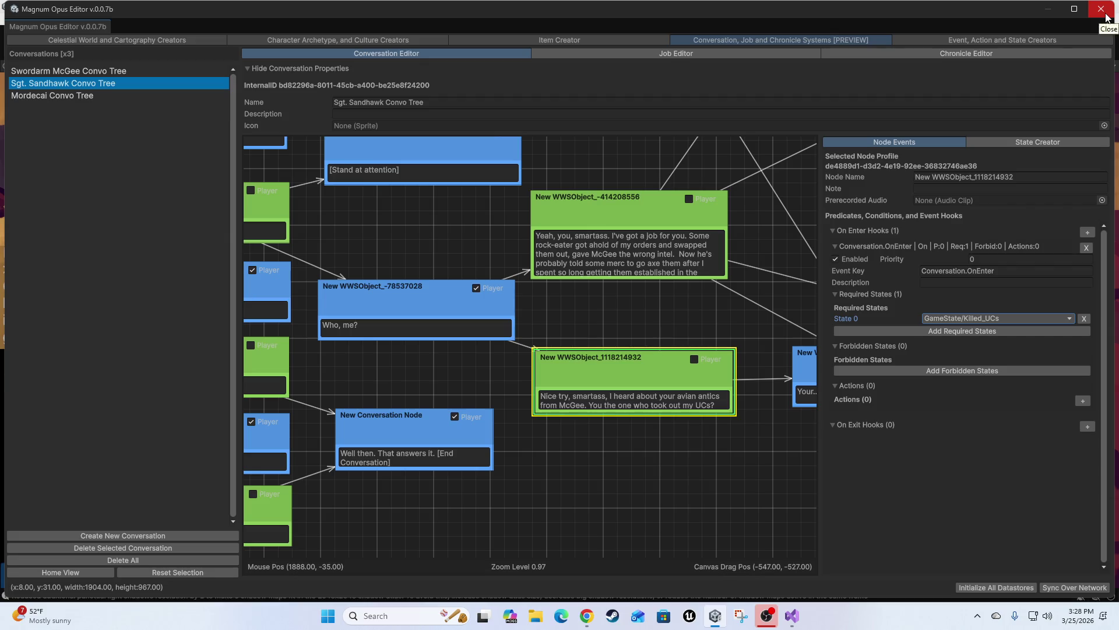
Step: Switch to the Character Creator tab and un-maximize the editor to reveal the running game
click(315, 41)
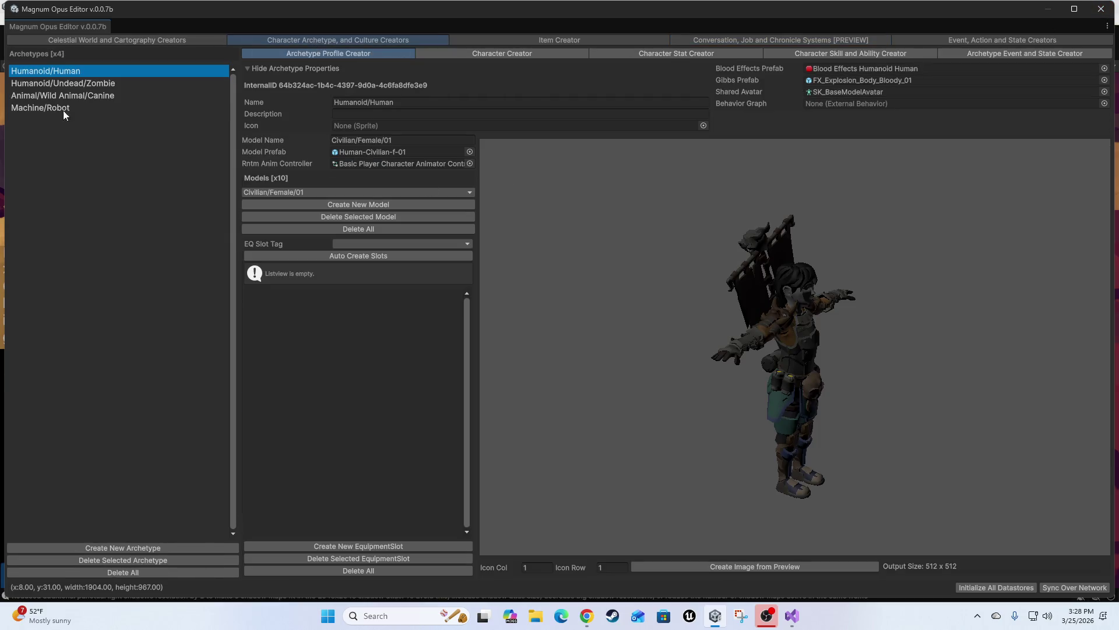
click(475, 54)
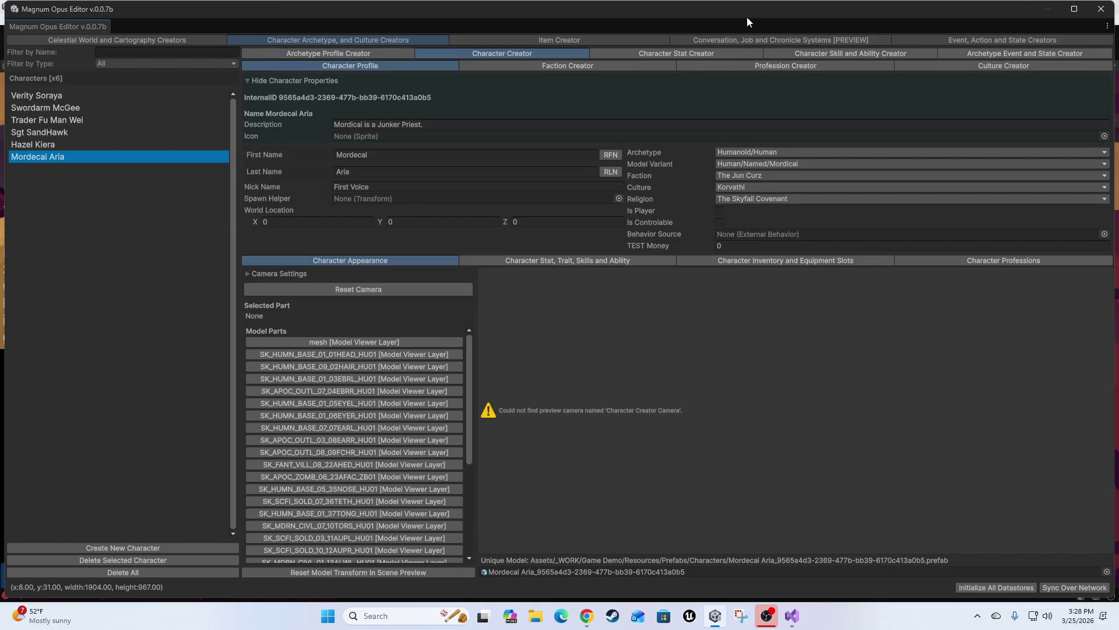
mouse_move(747, 16)
mouse_down()
mouse_move(782, 259)
mouse_move(863, 103)
mouse_move(874, 49)
mouse_move(982, 117)
mouse_move(1118, 18)
mouse_up()
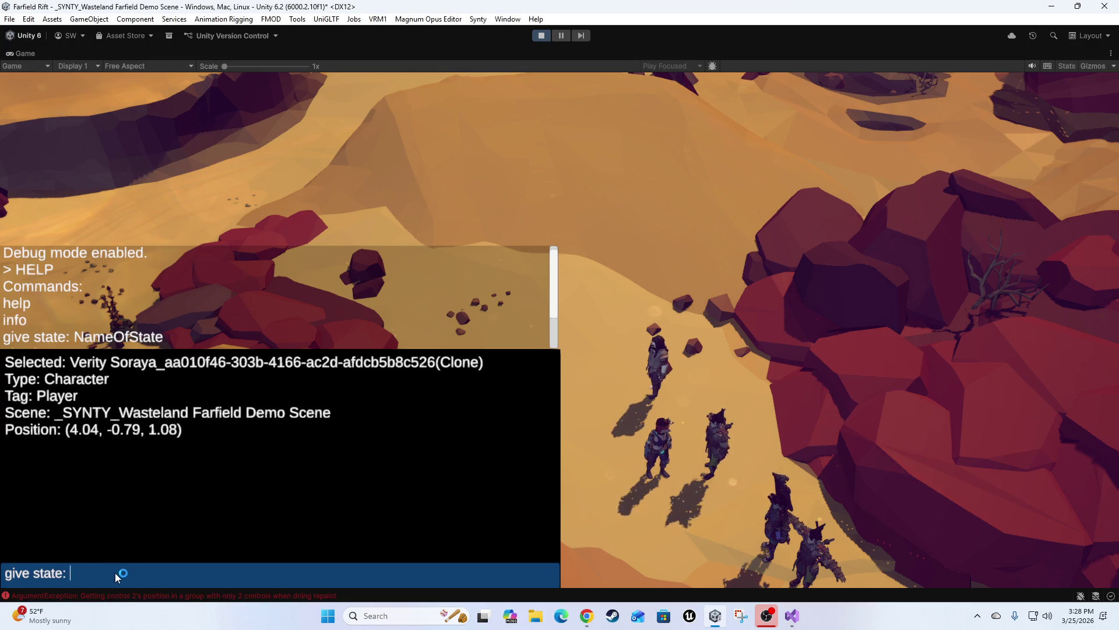
Step: Run 'give state: GameState/Killed_UCs' on the player, check the log, and close the console
text(GameState/)
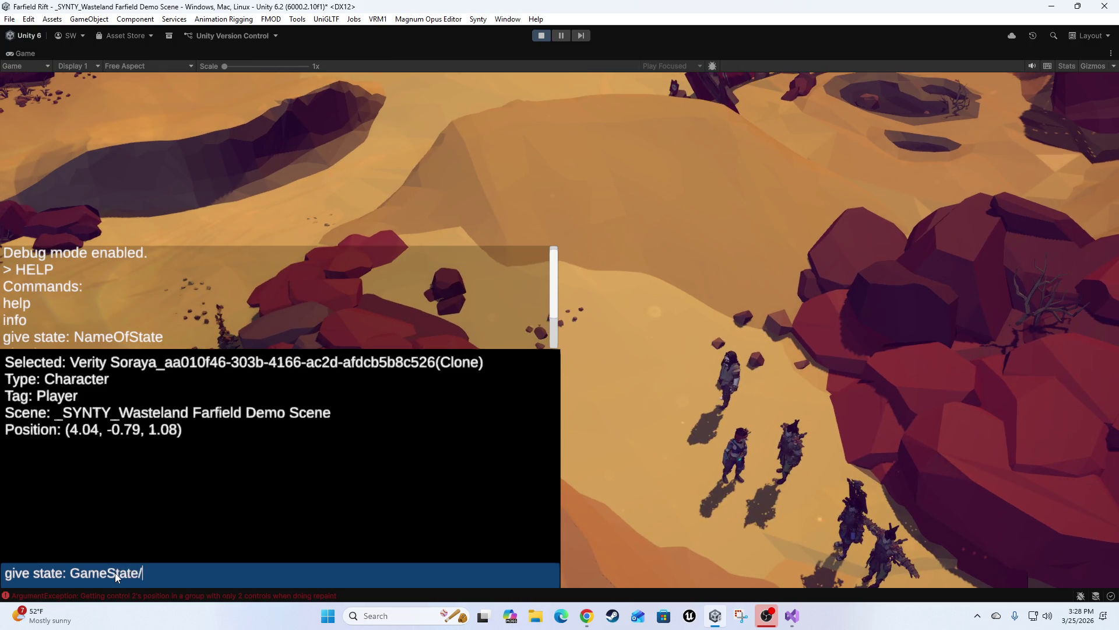
text(Killed)
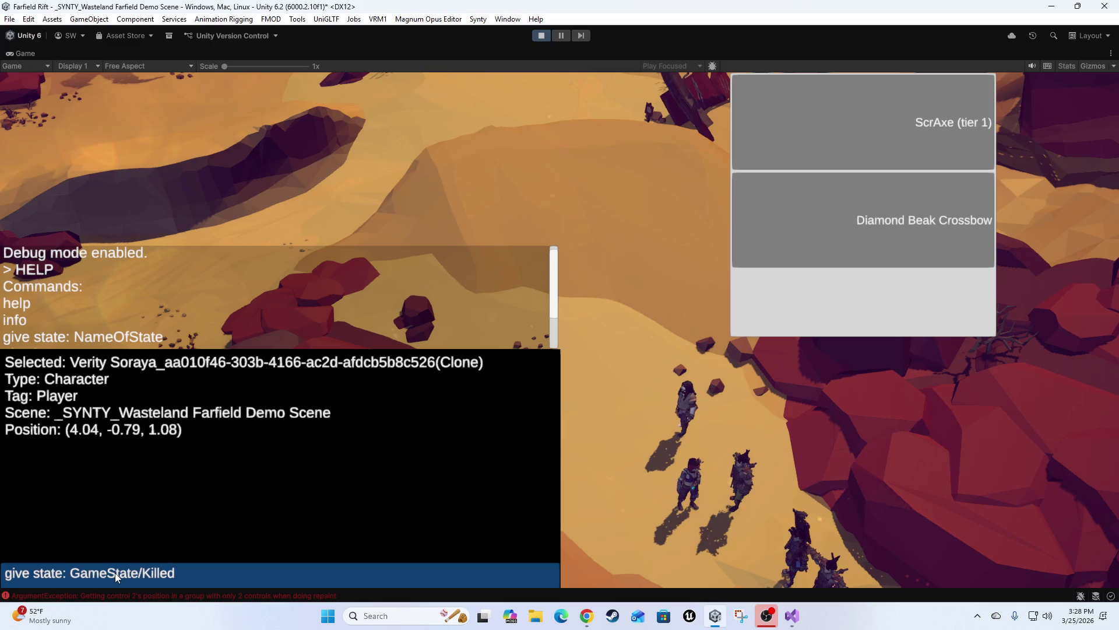
text(_UCs)
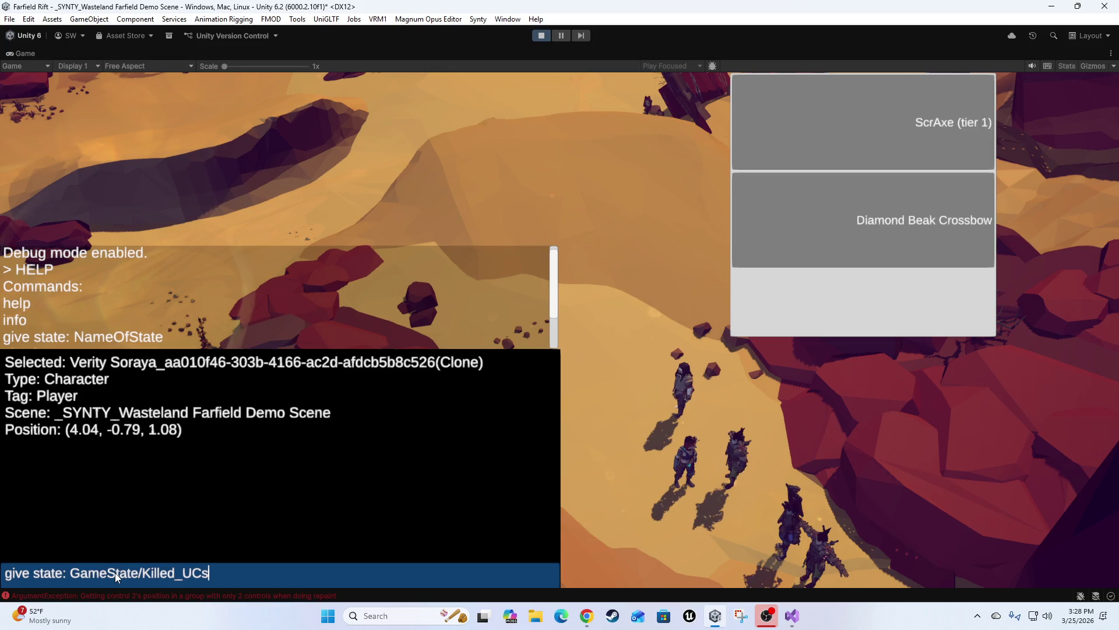
key(Return)
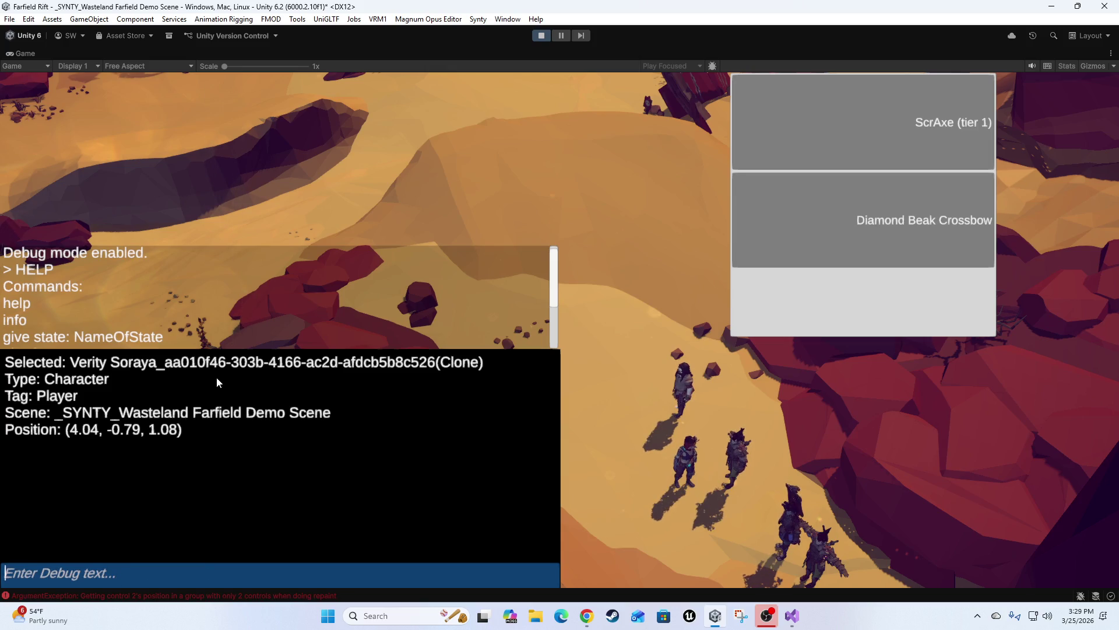
scroll(261, 333, down, 3)
scroll(281, 333, down, 3)
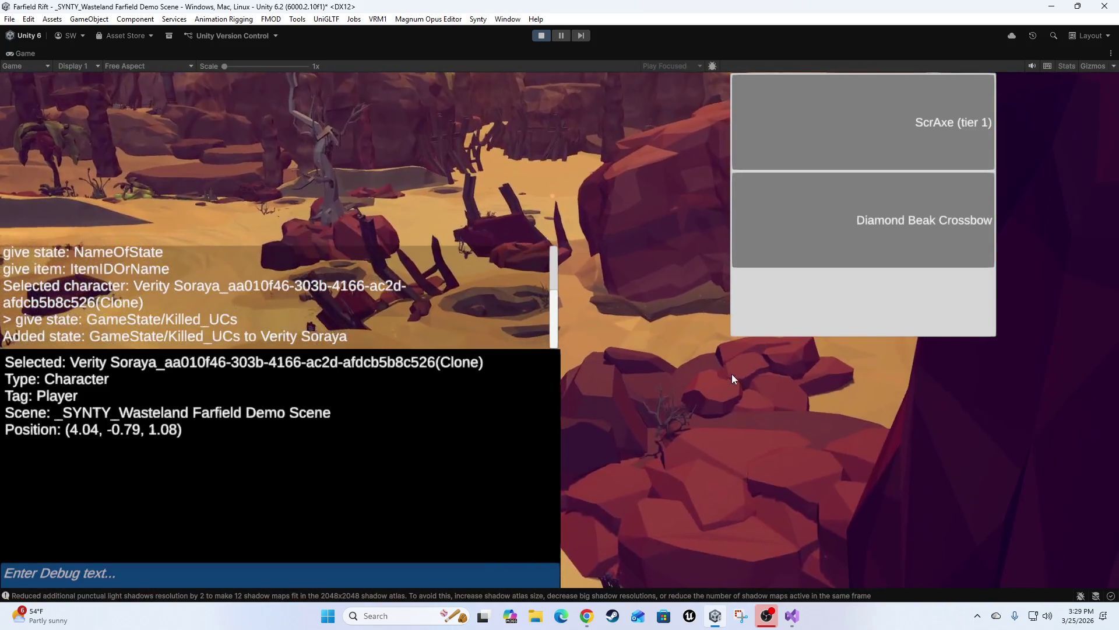
key(grave)
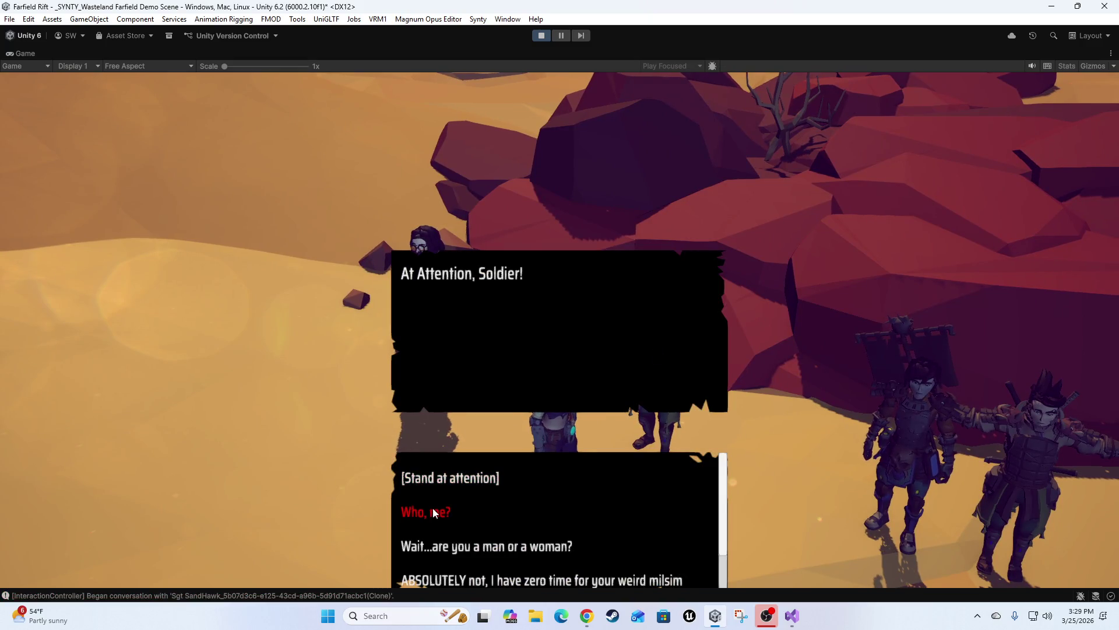
Step: Step through Sgt Sandhawk's replies about McGee and end the conversation
click(433, 511)
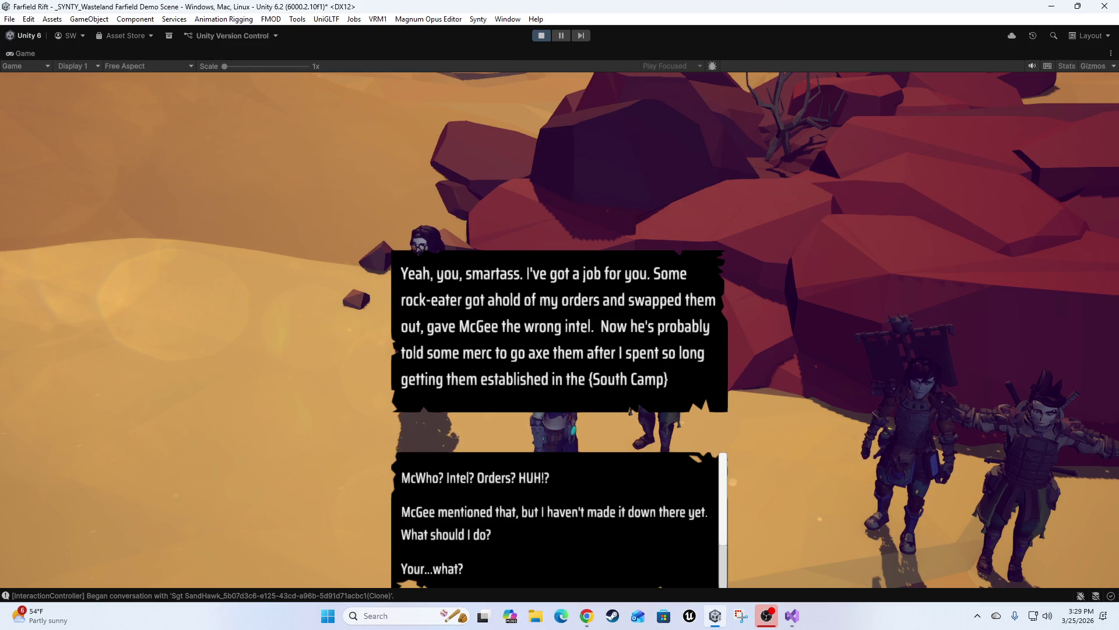
click(434, 570)
click(451, 538)
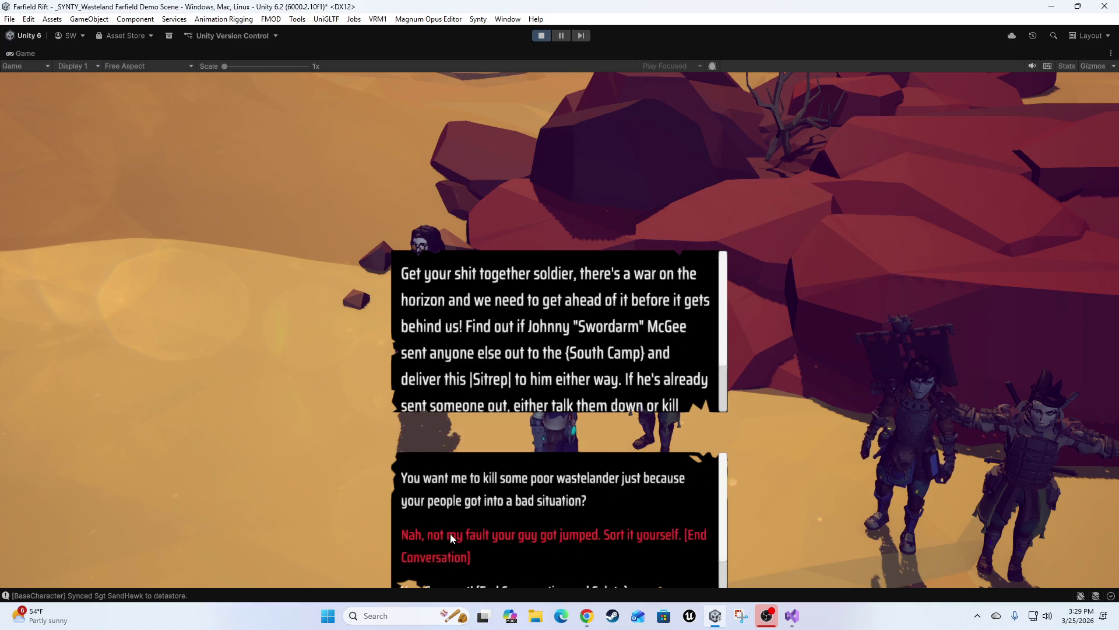
click(452, 537)
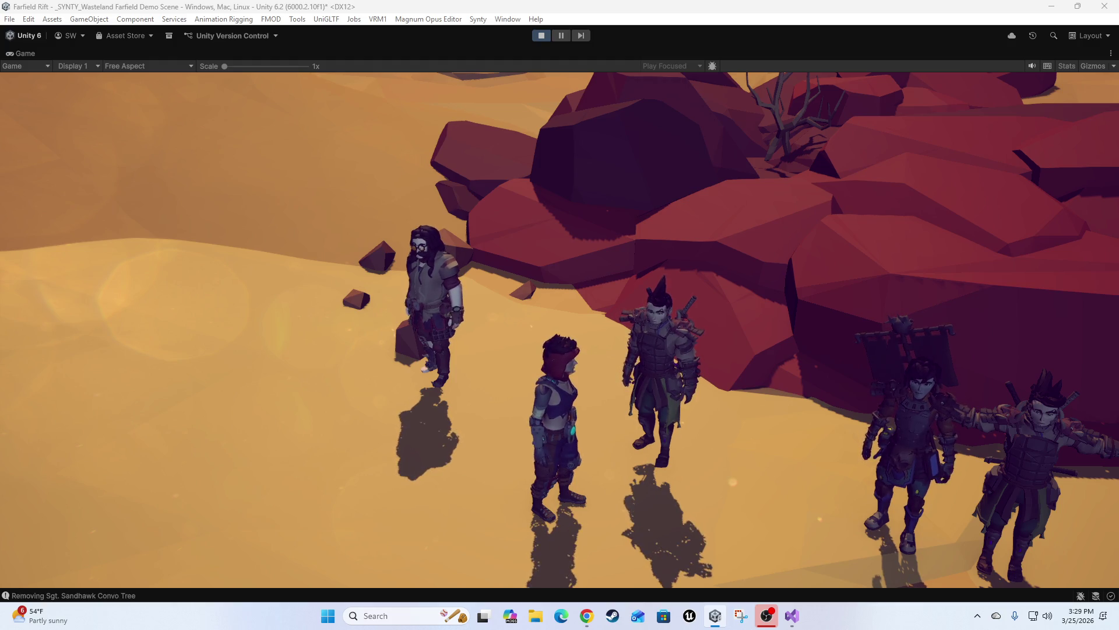
Step: Talk to the sergeant again, answer 'Who, me?' to reach the job offer, and stop play mode
click(649, 358)
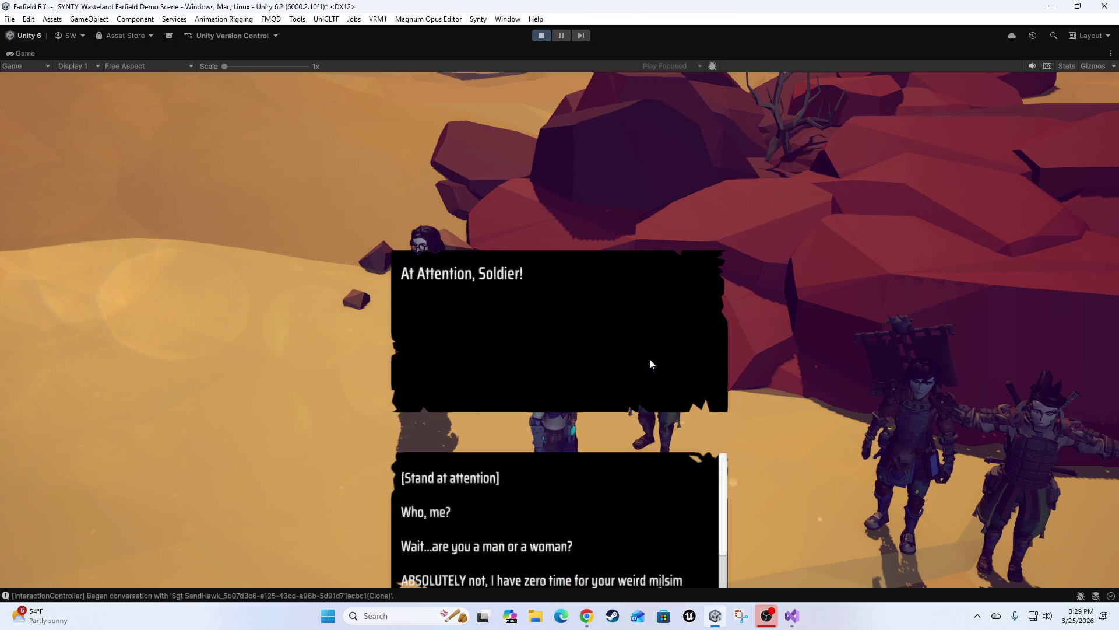
click(452, 513)
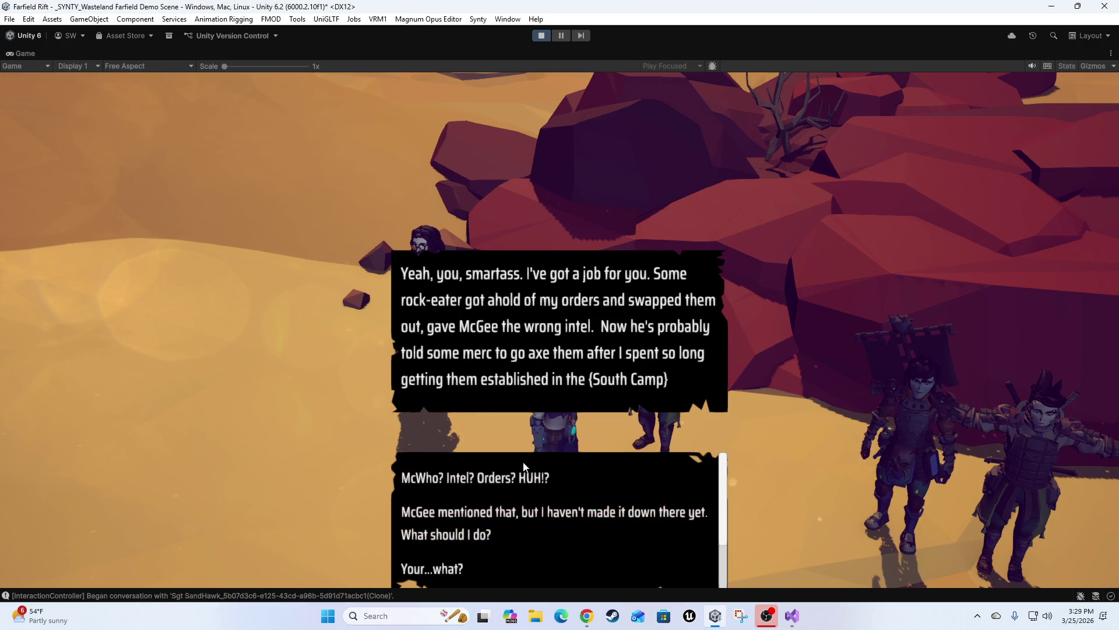
click(540, 36)
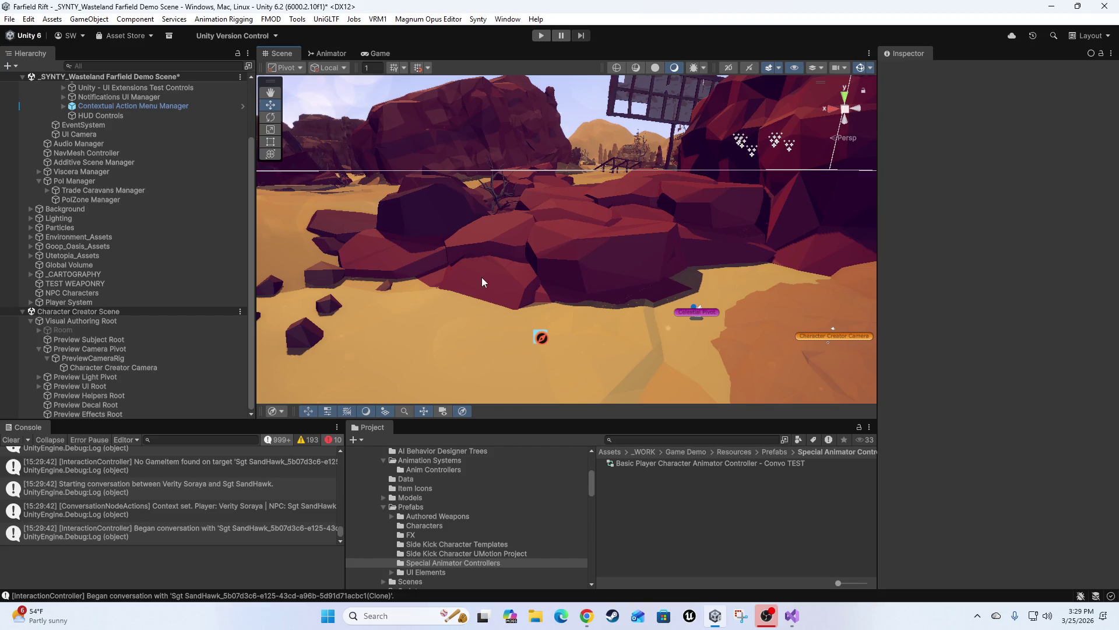
Step: Clear the console log and remove a mistakenly placed SM_Wep_Veh_AA_01 prefab
click(12, 442)
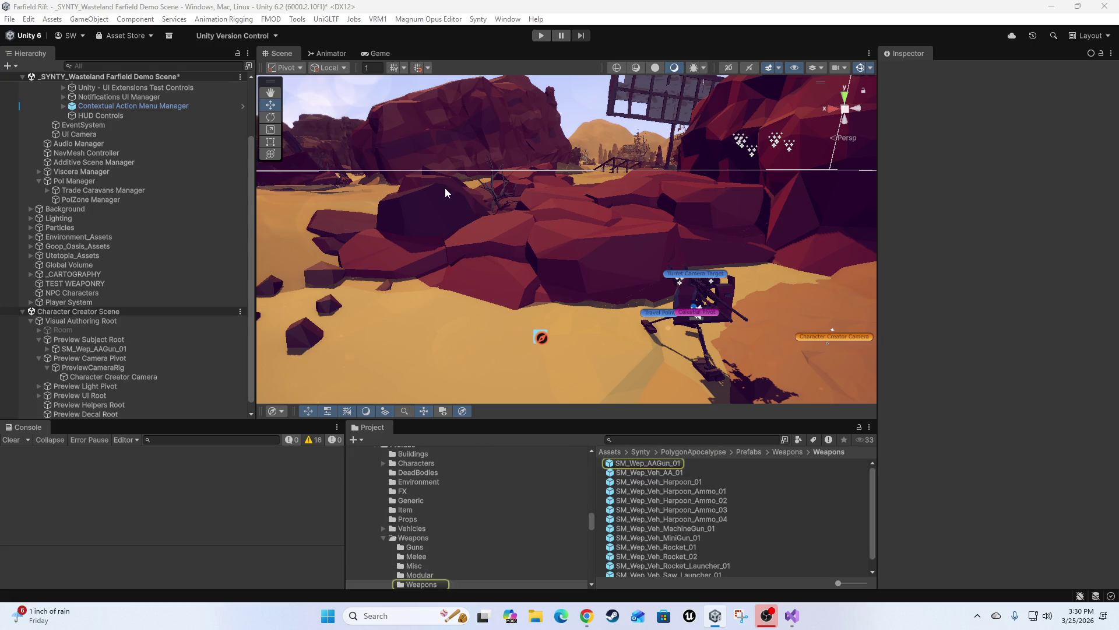
mouse_move(560, 262)
mouse_down()
mouse_move(565, 237)
mouse_move(582, 263)
mouse_move(635, 255)
mouse_move(580, 269)
mouse_move(574, 298)
mouse_move(588, 327)
mouse_up()
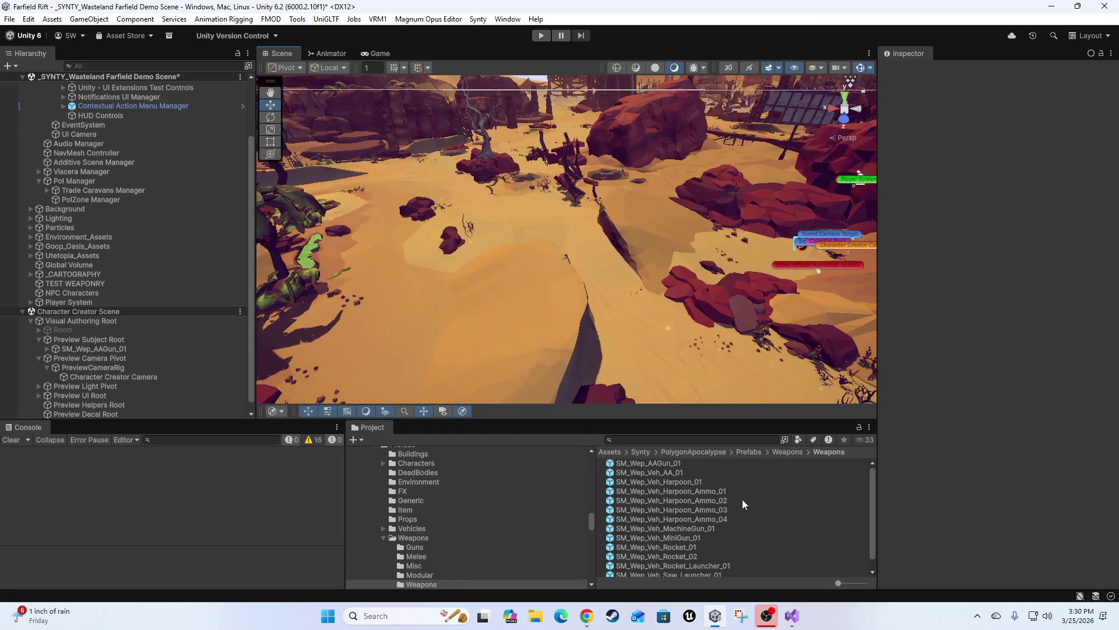
mouse_move(624, 474)
mouse_down()
mouse_move(694, 260)
mouse_move(530, 226)
mouse_up()
key(f)
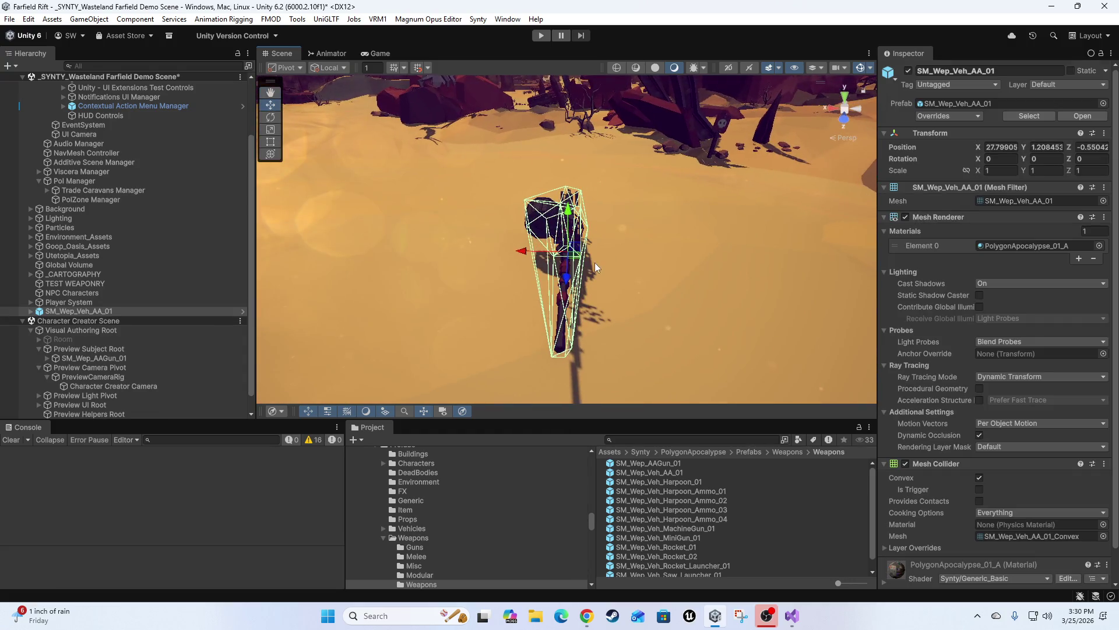
key(Delete)
Step: Place SM_Wep_AAGun_01 in the desert and rotate it to about 165° on Y
mouse_move(647, 464)
mouse_down()
mouse_move(577, 303)
mouse_move(665, 289)
mouse_move(596, 352)
mouse_move(662, 250)
mouse_up()
key(e)
mouse_move(578, 317)
mouse_down()
mouse_move(282, 279)
mouse_move(344, 300)
mouse_move(757, 302)
mouse_up()
Step: Expand the turret's Contextual Action Defs and name the first action Use
scroll(757, 301, down, 3)
scroll(977, 431, down, 15)
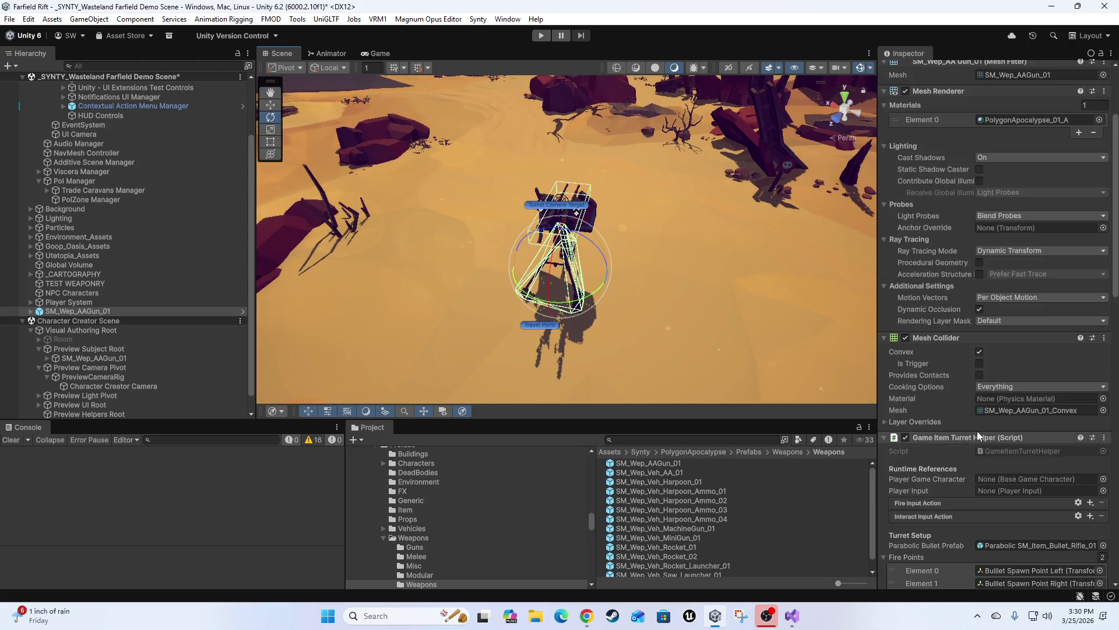
scroll(953, 418, down, 10)
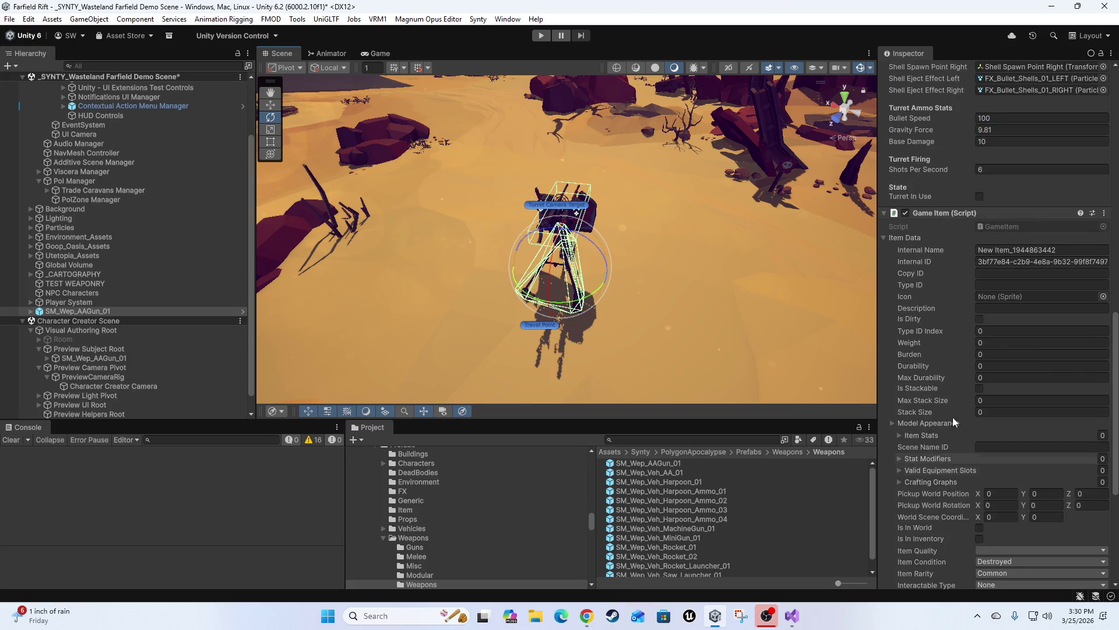
scroll(965, 411, down, 5)
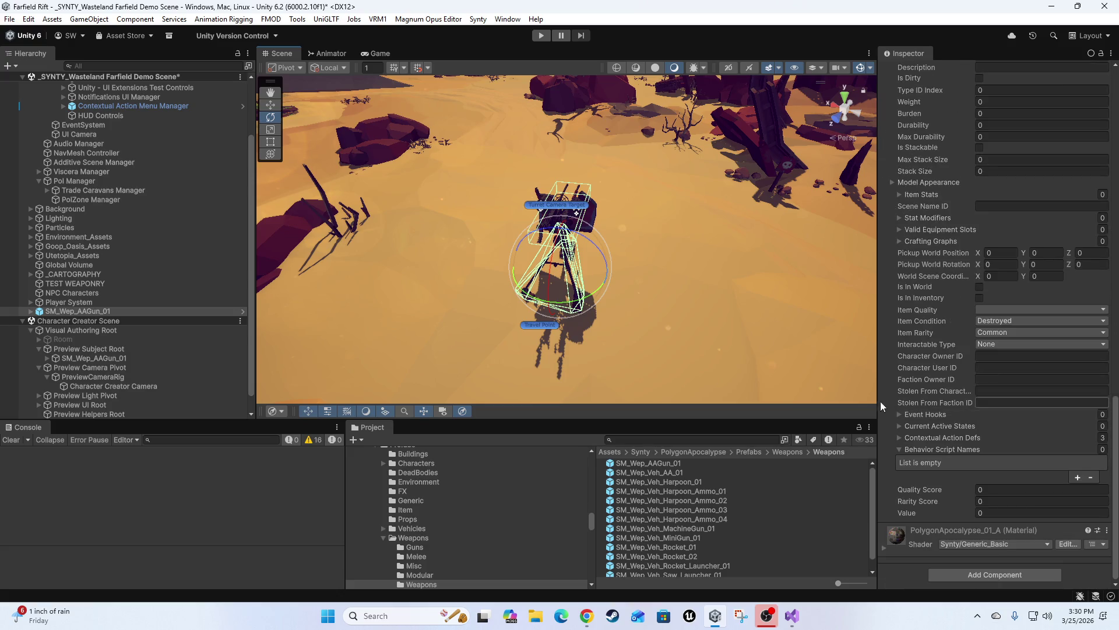
click(925, 439)
scroll(926, 449, down, 8)
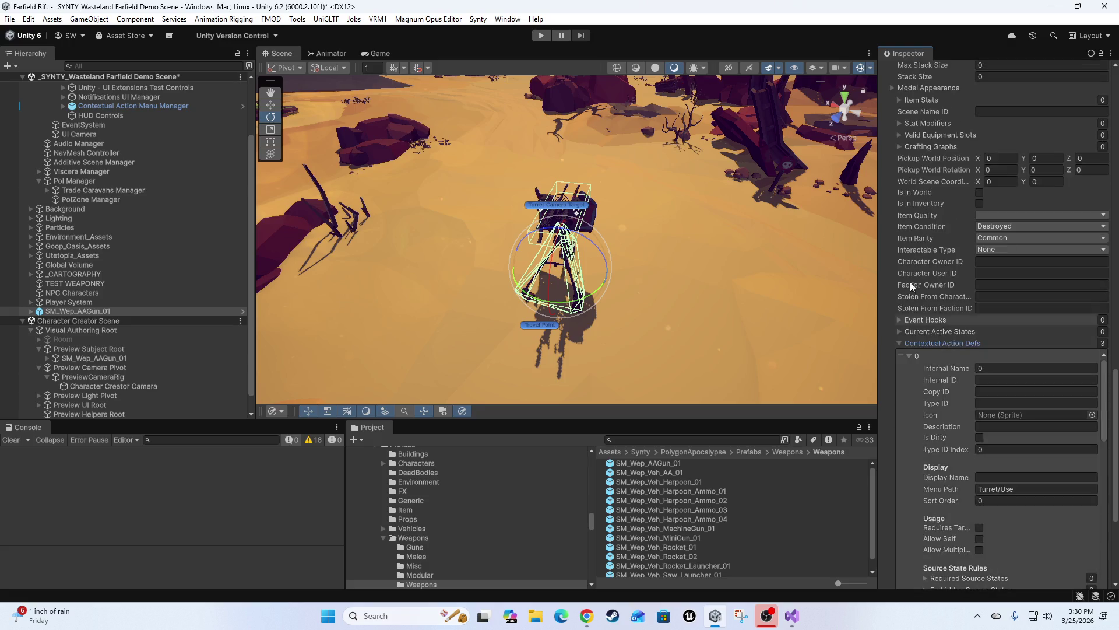
scroll(916, 352, down, 10)
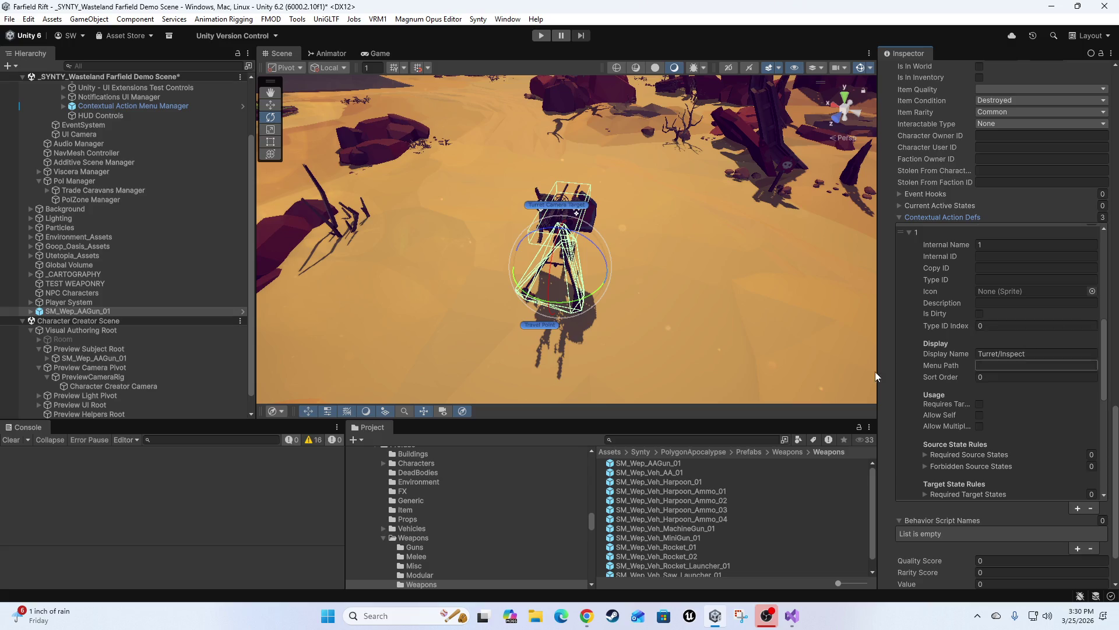
scroll(962, 384, up, 5)
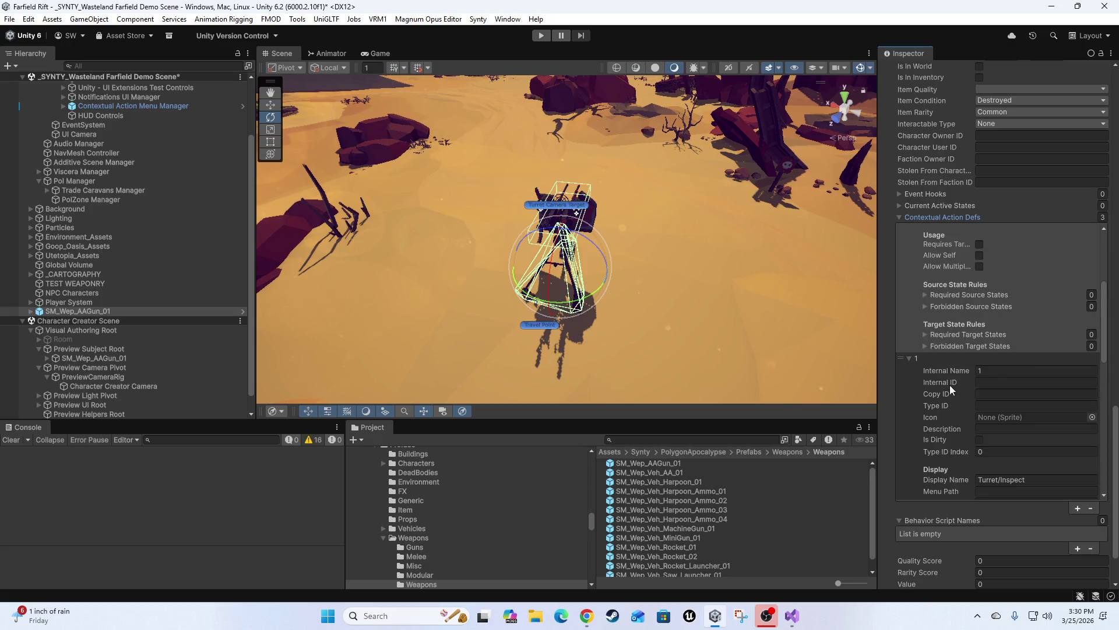
scroll(967, 408, up, 3)
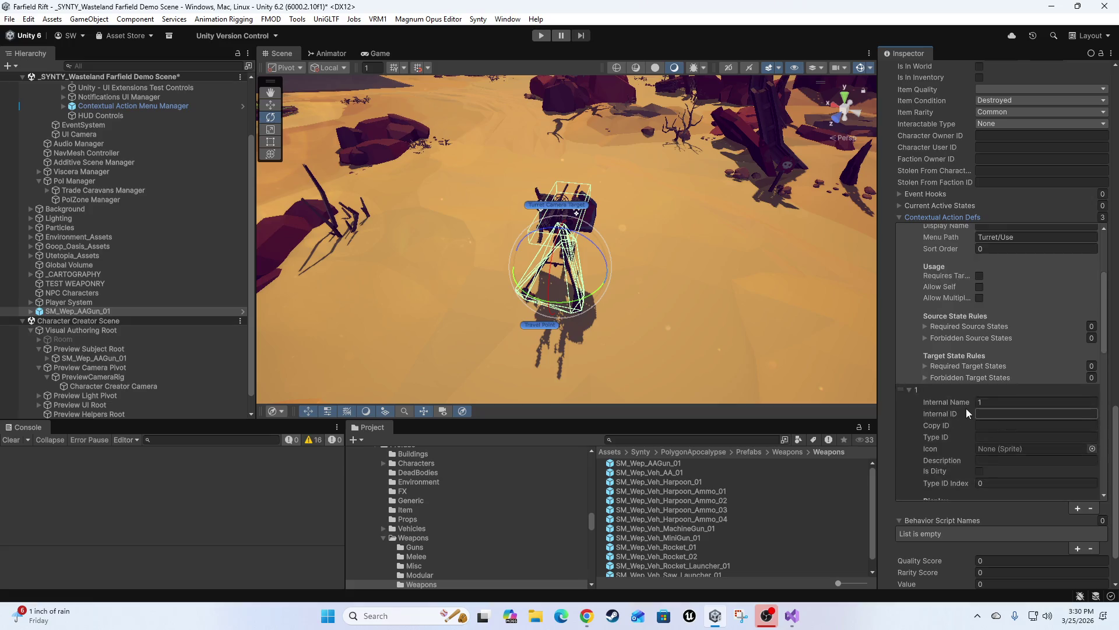
scroll(991, 396, up, 4)
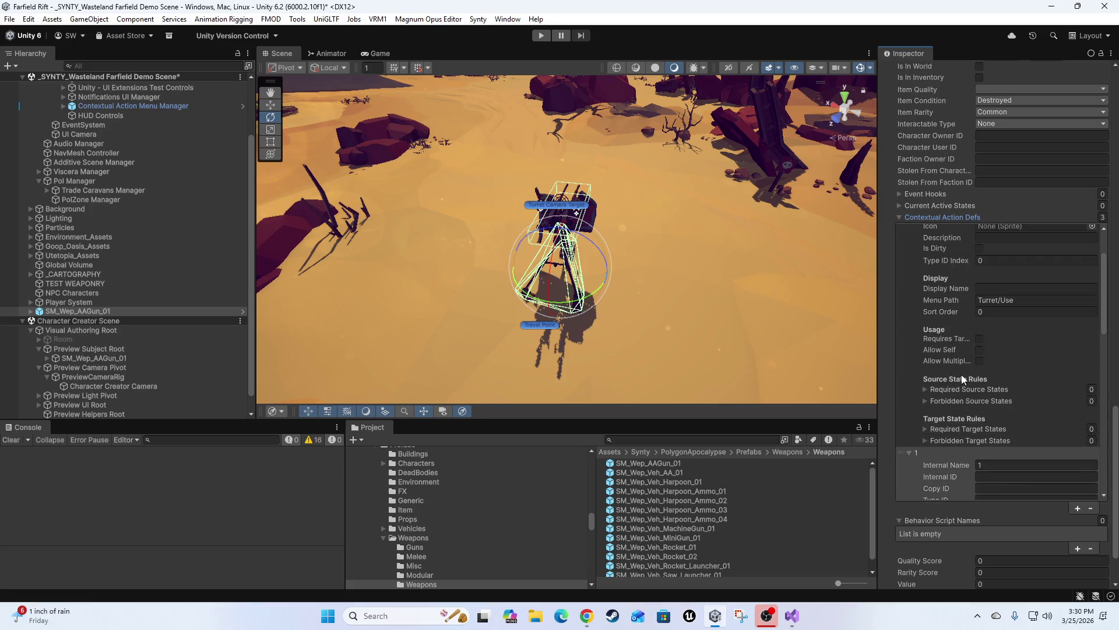
click(1031, 354)
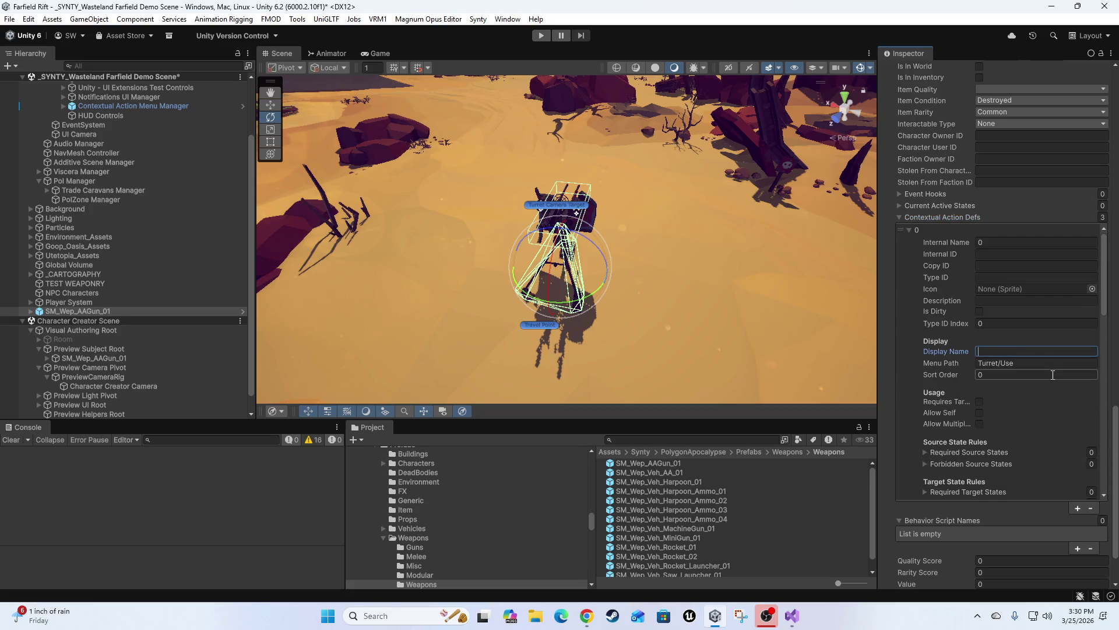
text(Use)
Step: Name the second action Inspect with menu path Turret/Inspect
scroll(945, 399, up, 3)
scroll(969, 438, down, 5)
scroll(956, 507, down, 2)
key(ctrl+a)
key(ctrl+c)
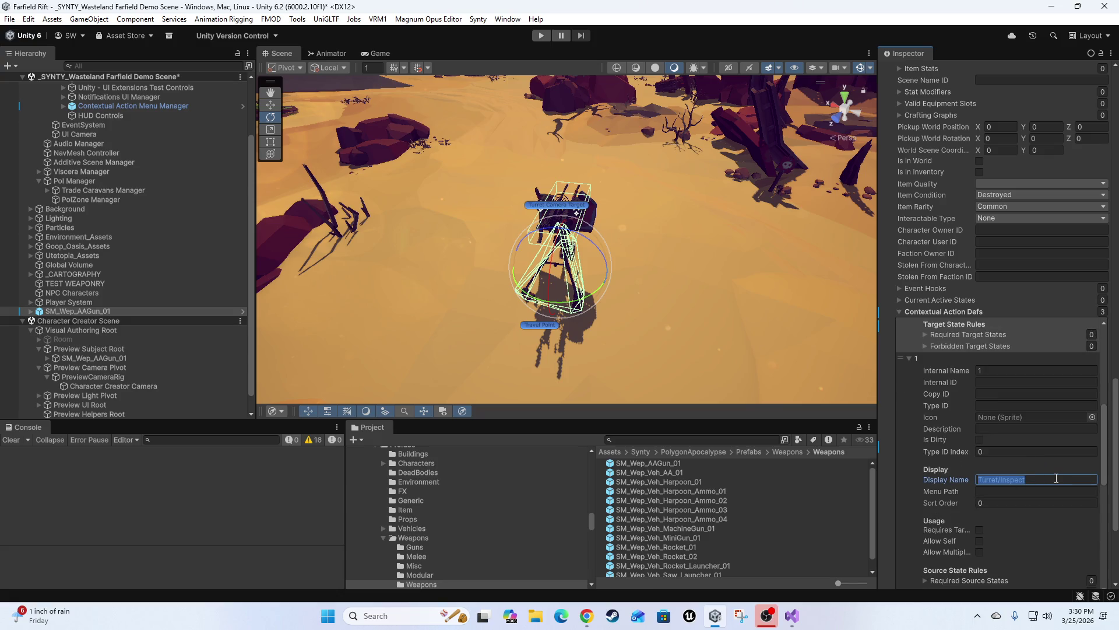
text(Inspect)
key(Tab)
text(T)
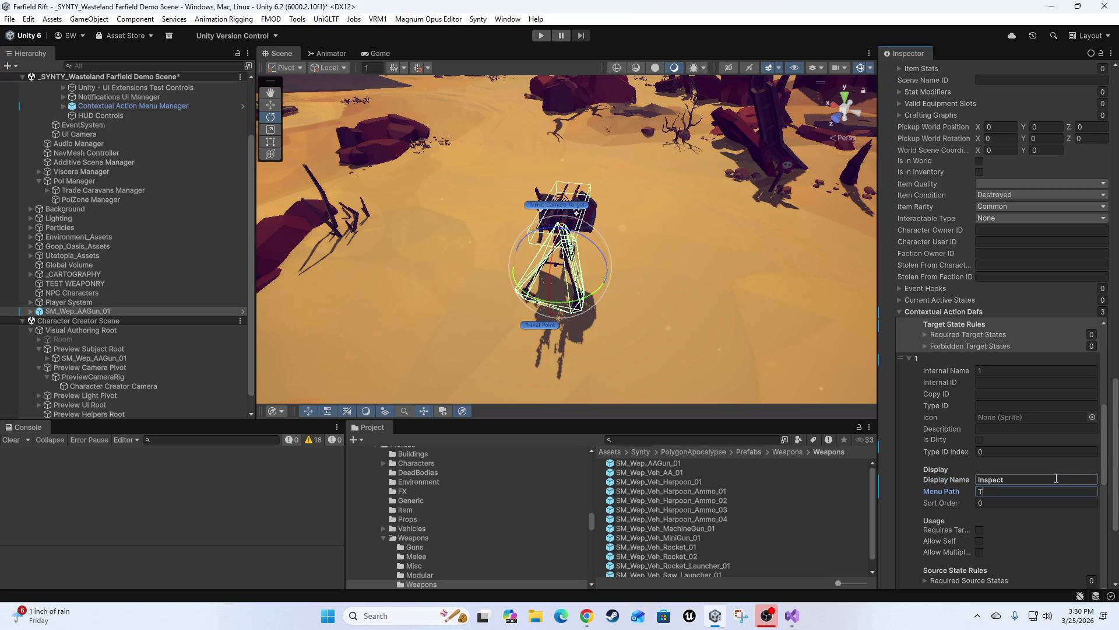
text(urret/Inspect)
Step: Name the third action Reload with menu path Turret/Reload, then collapse the action list
scroll(932, 525, down, 5)
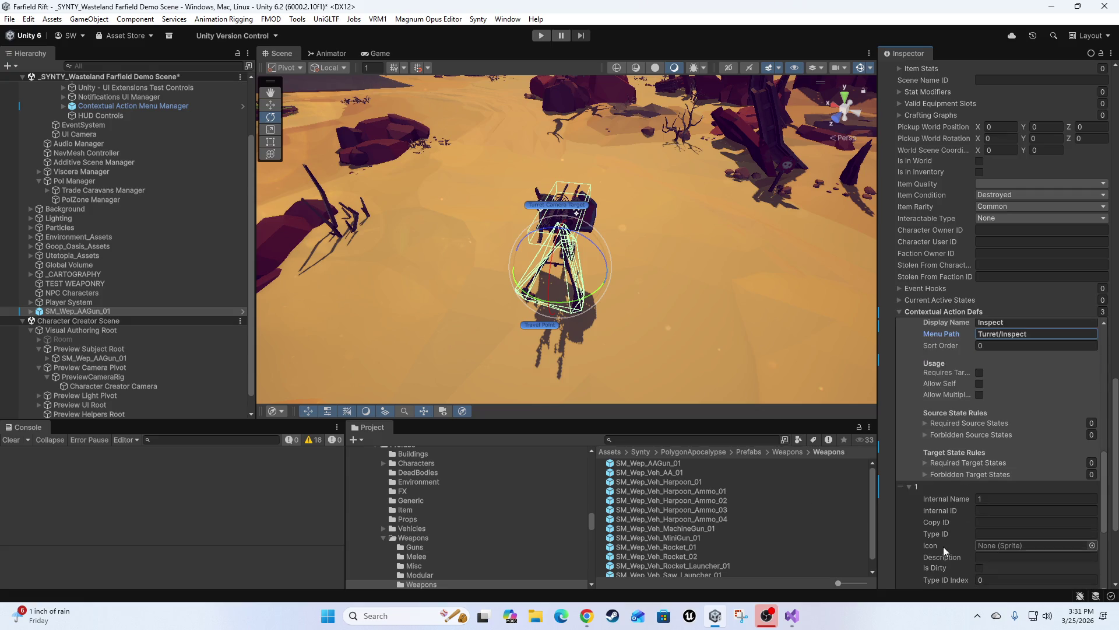
scroll(943, 547, down, 4)
click(1047, 481)
key(ctrl+v)
key(ctrl+a)
scroll(993, 520, down, 5)
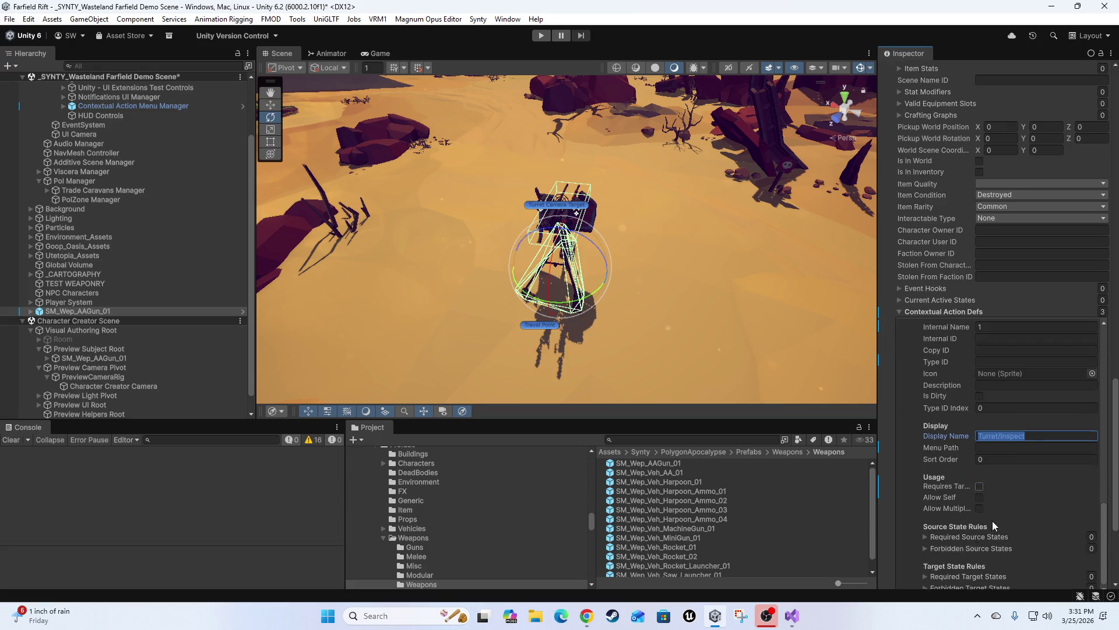
scroll(1031, 435, up, 3)
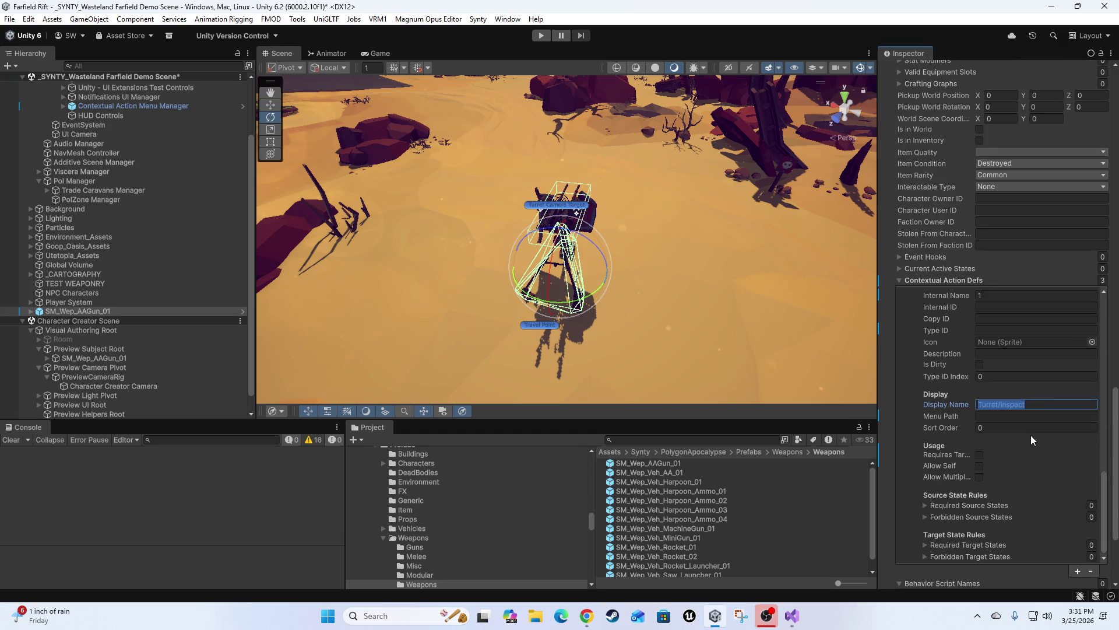
text(Reload)
click(1054, 418)
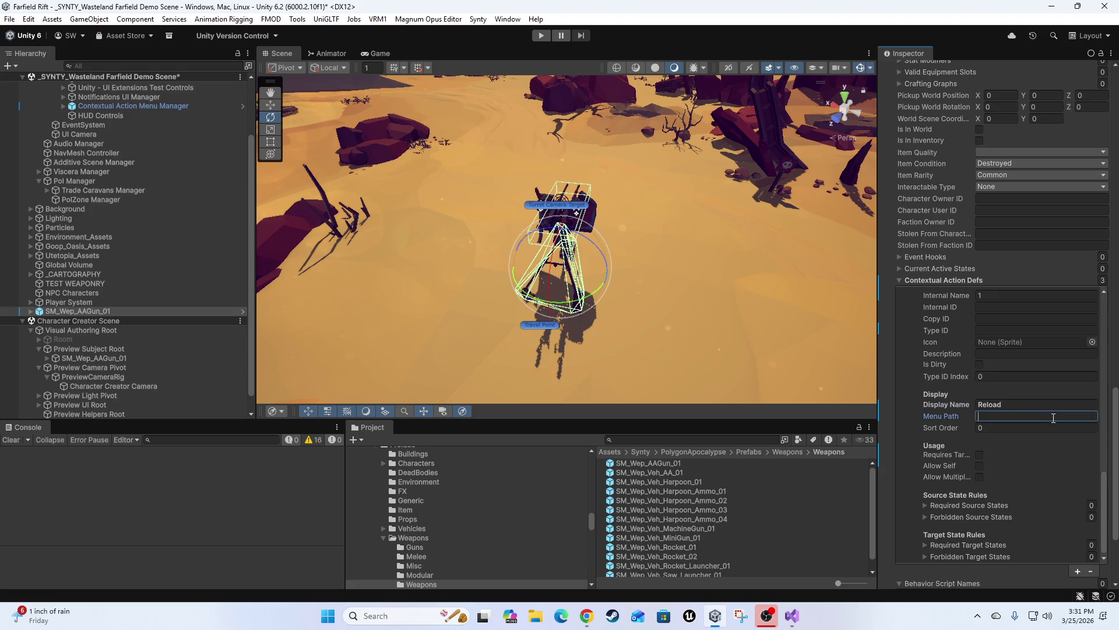
text(Turret/R)
text(eload)
click(908, 280)
scroll(1014, 368, up, 10)
Step: Nest SM_Wep_AAGun_01 under TEST WEAPONRY and orbit the Scene view to frame the turret
mouse_move(693, 285)
mouse_down()
mouse_move(672, 307)
mouse_move(520, 265)
mouse_move(600, 263)
mouse_move(674, 318)
mouse_move(545, 275)
mouse_move(670, 306)
mouse_move(547, 345)
mouse_up()
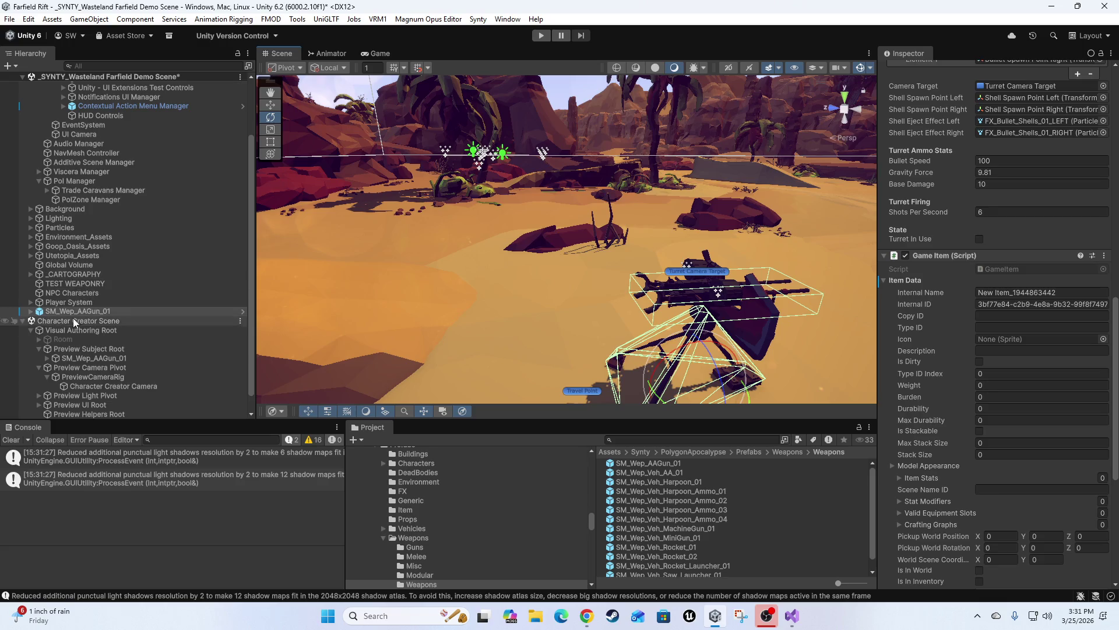
drag(58, 311, 105, 284)
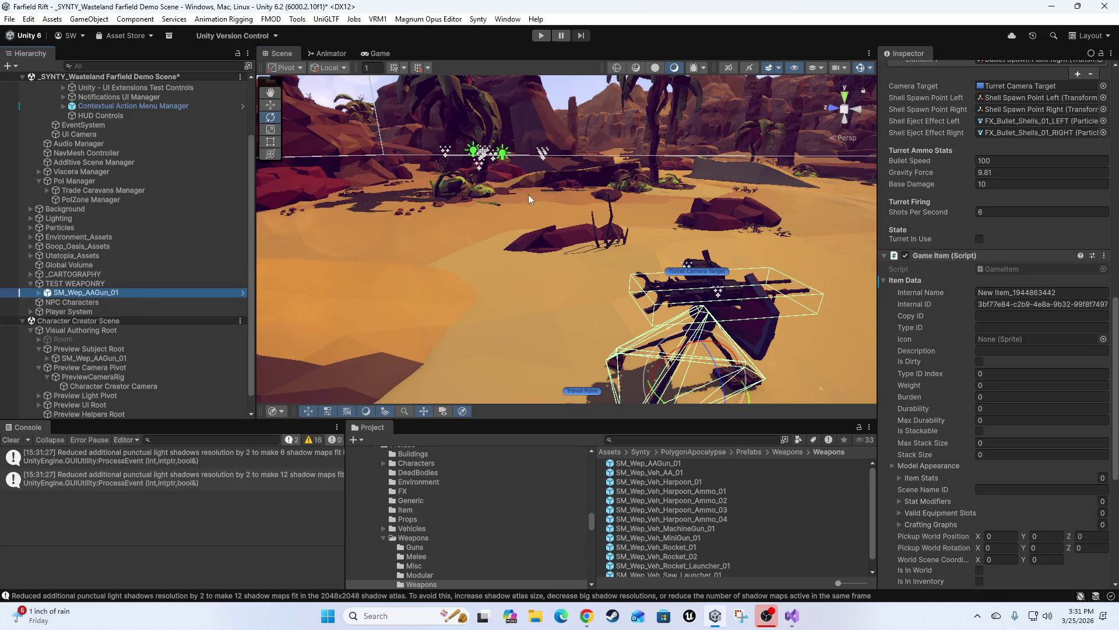
mouse_move(528, 222)
mouse_down()
mouse_move(501, 298)
mouse_move(584, 270)
mouse_move(653, 292)
mouse_up()
click(428, 19)
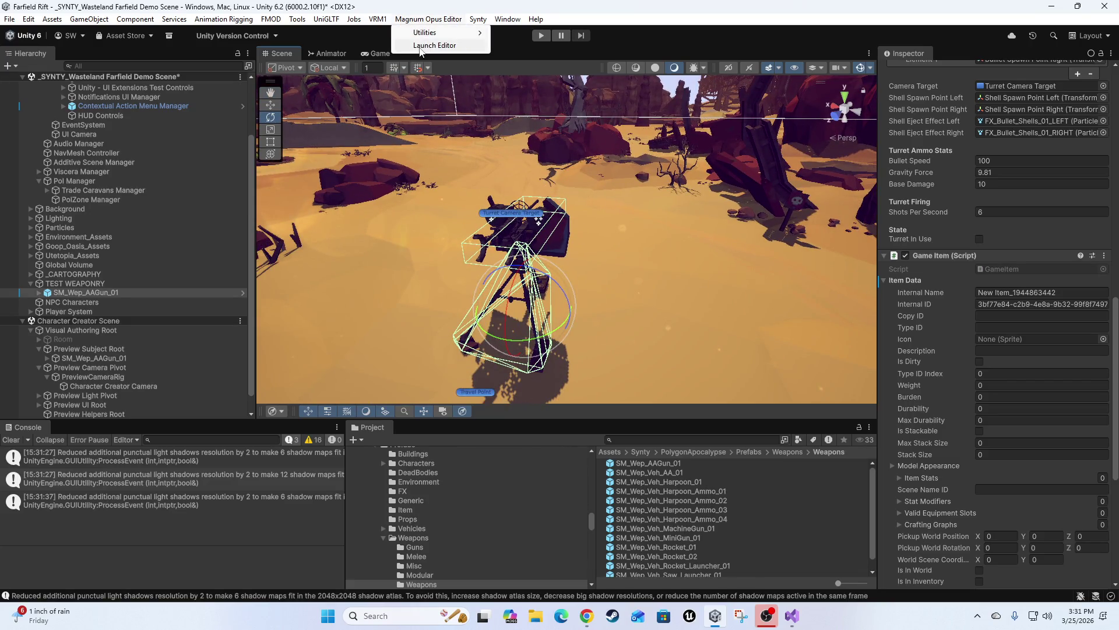
Step: In the Magnum Opus Editor, set the registered turret item's Burden to 1
click(425, 46)
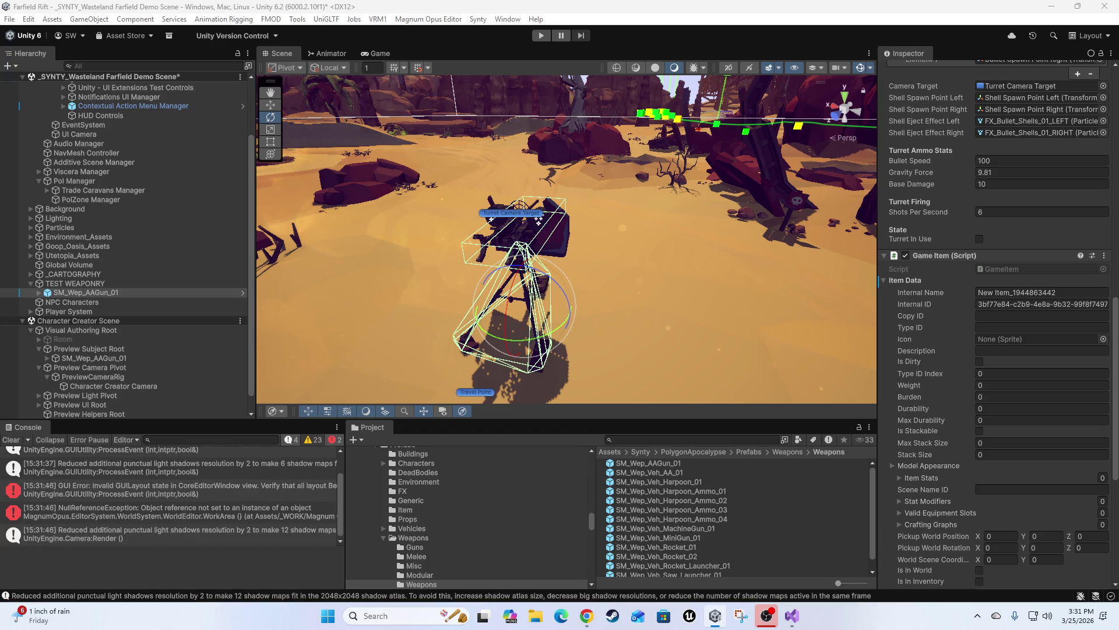
click(123, 290)
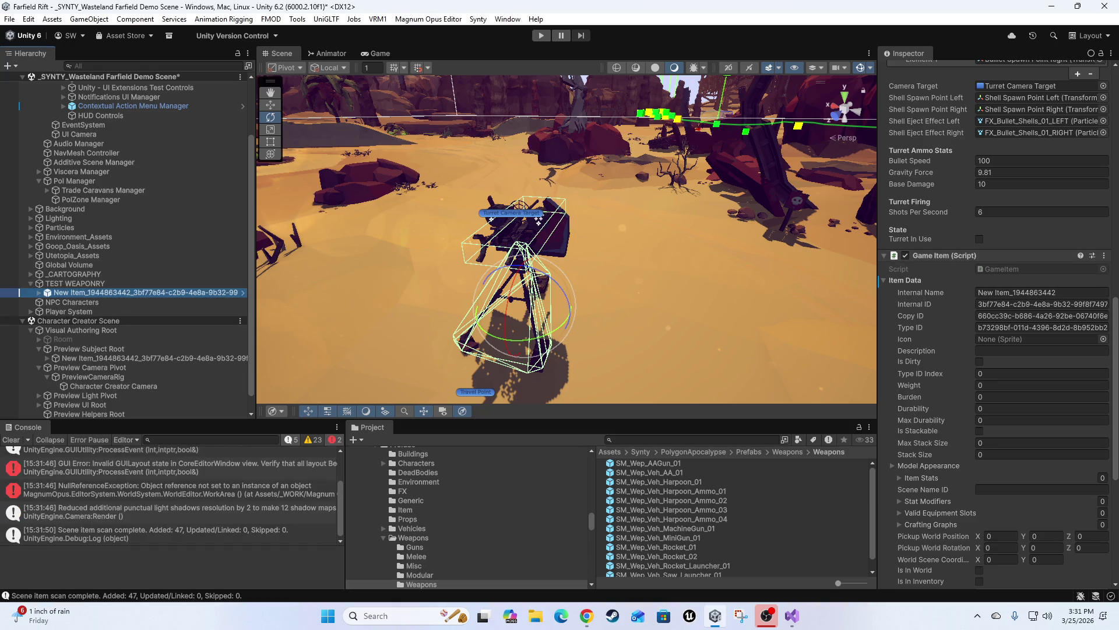
drag(914, 397, 918, 397)
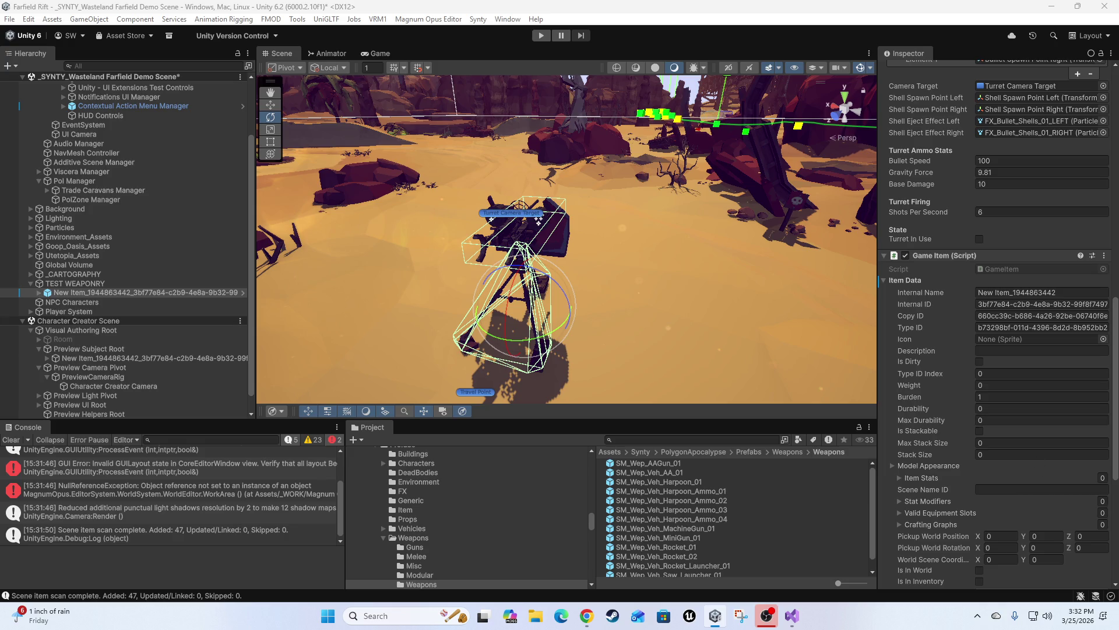
mouse_move(782, 221)
mouse_down()
mouse_move(953, 213)
mouse_move(764, 232)
mouse_move(601, 285)
mouse_move(301, 296)
mouse_up()
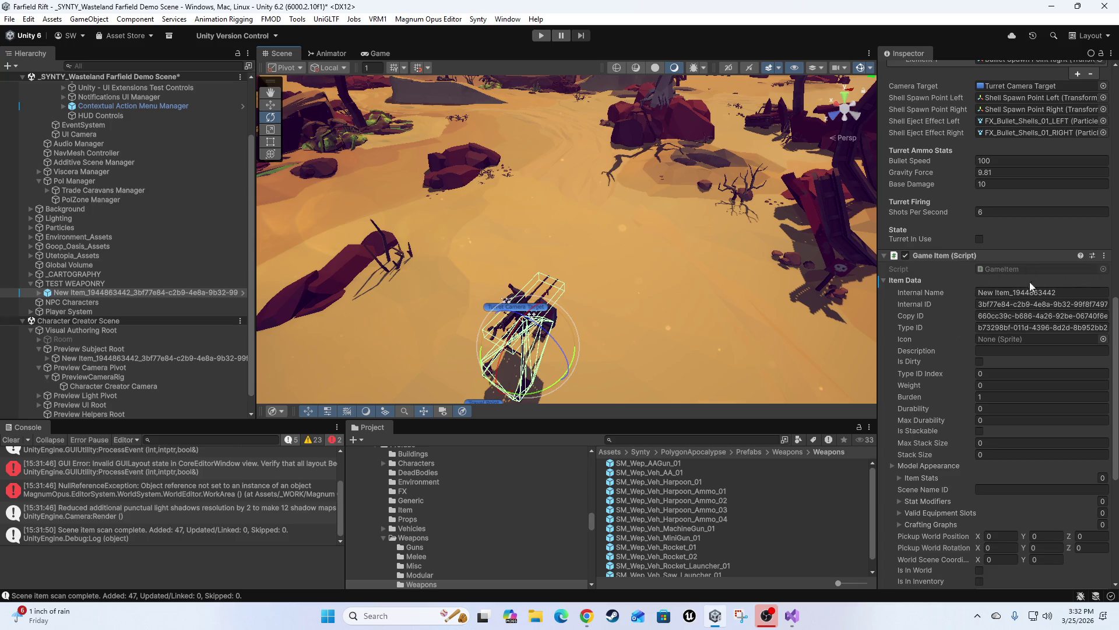
Step: Clear the old Console messages and start play mode
scroll(945, 409, up, 10)
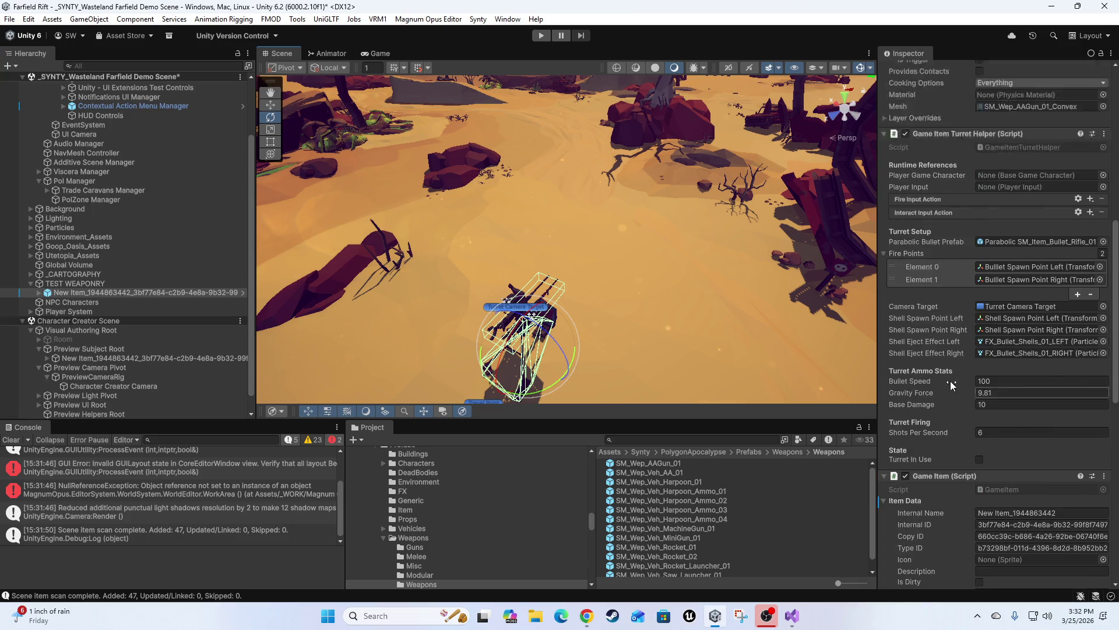
scroll(923, 396, up, 7)
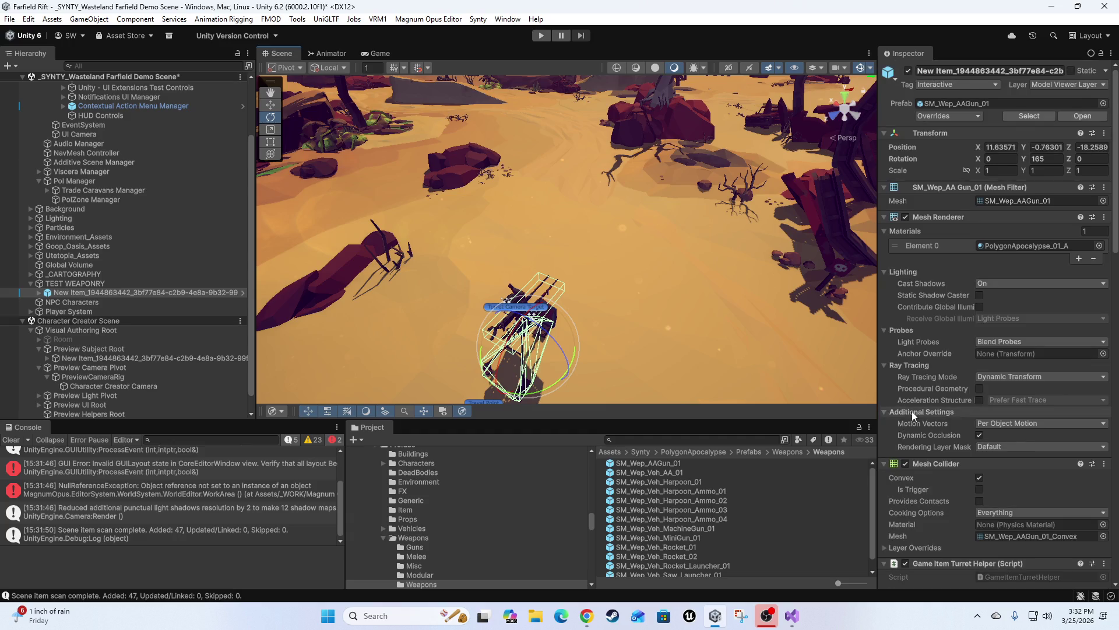
click(11, 440)
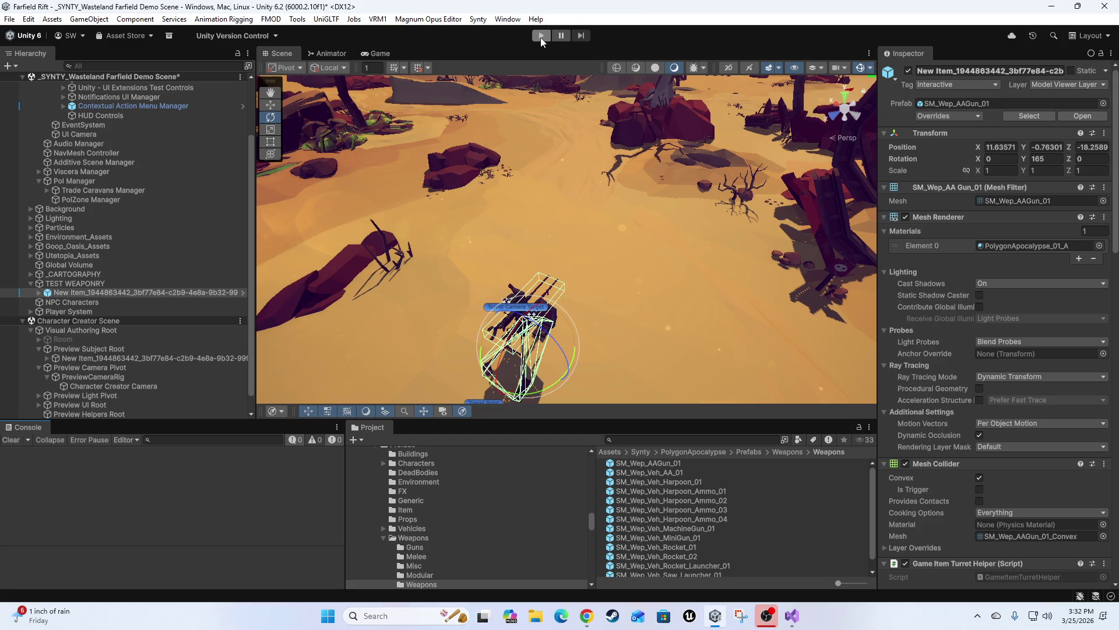
click(541, 37)
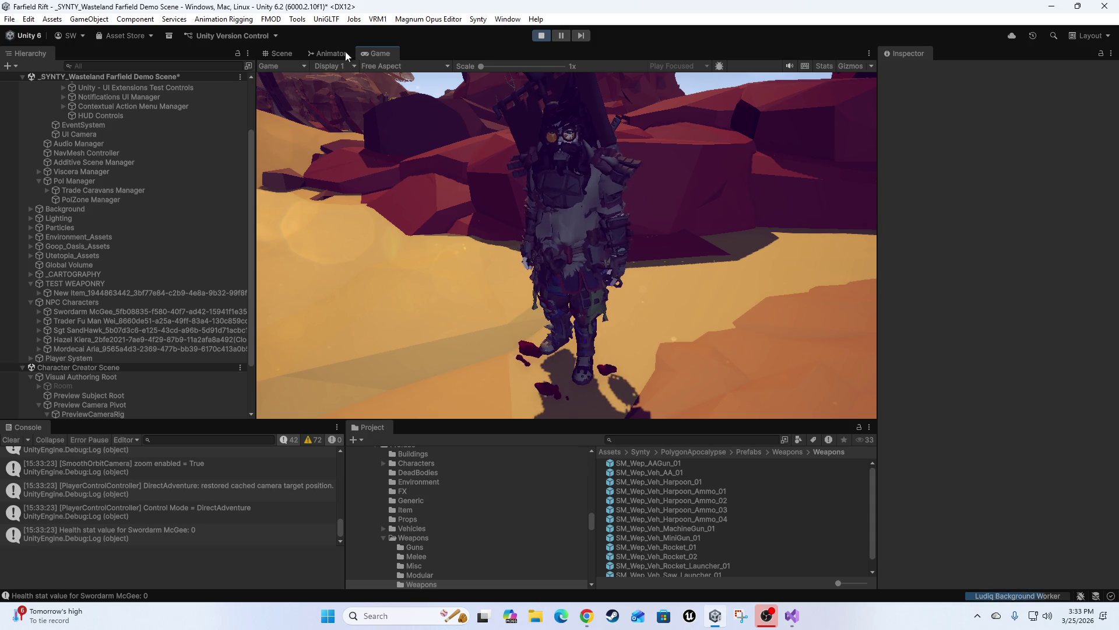
Step: Select Swordarm McGee in the Hierarchy and view it in the Scene tab
click(83, 312)
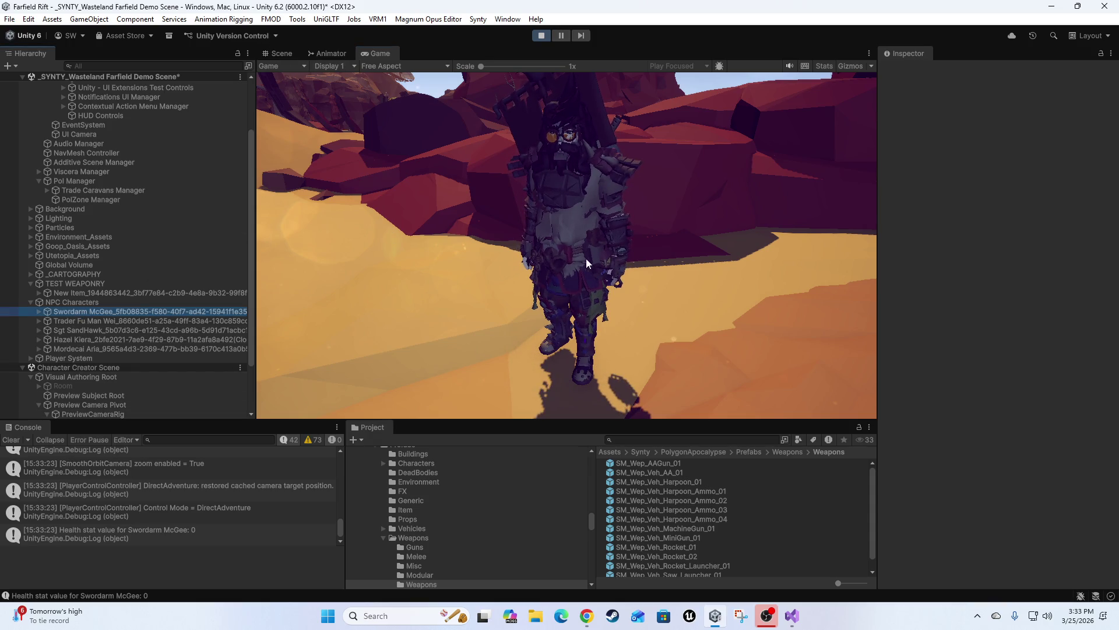
click(286, 54)
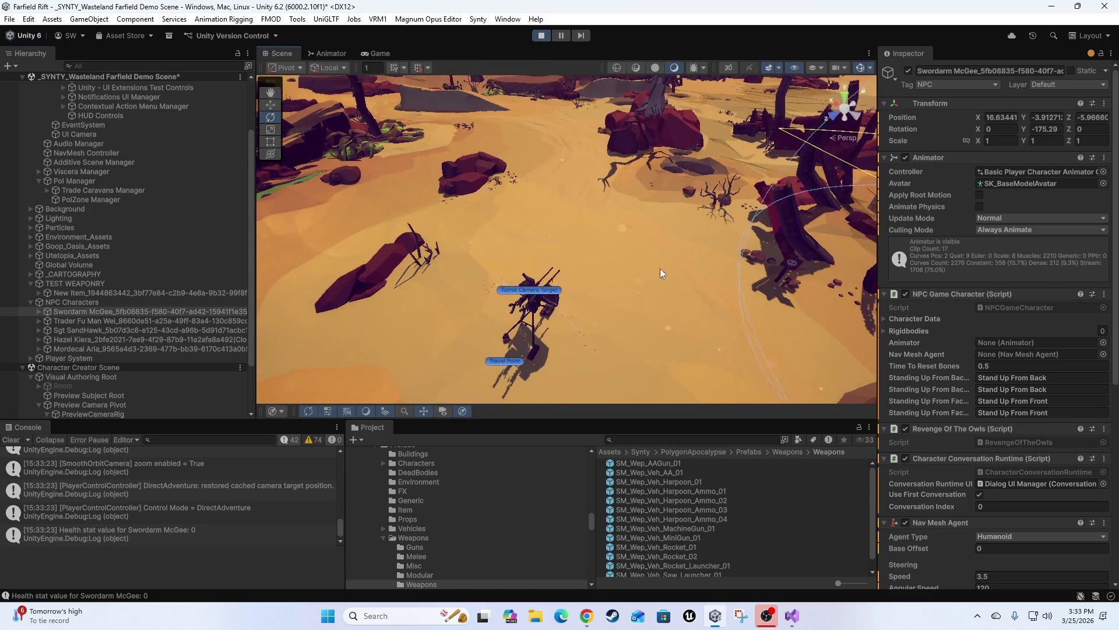
Step: Frame Swordarm McGee, then move Sgt SandHawk along X to 3.969
key(f)
mouse_move(694, 254)
mouse_down()
mouse_move(618, 147)
mouse_move(589, 163)
mouse_move(528, 154)
mouse_move(624, 123)
mouse_move(828, 118)
mouse_up()
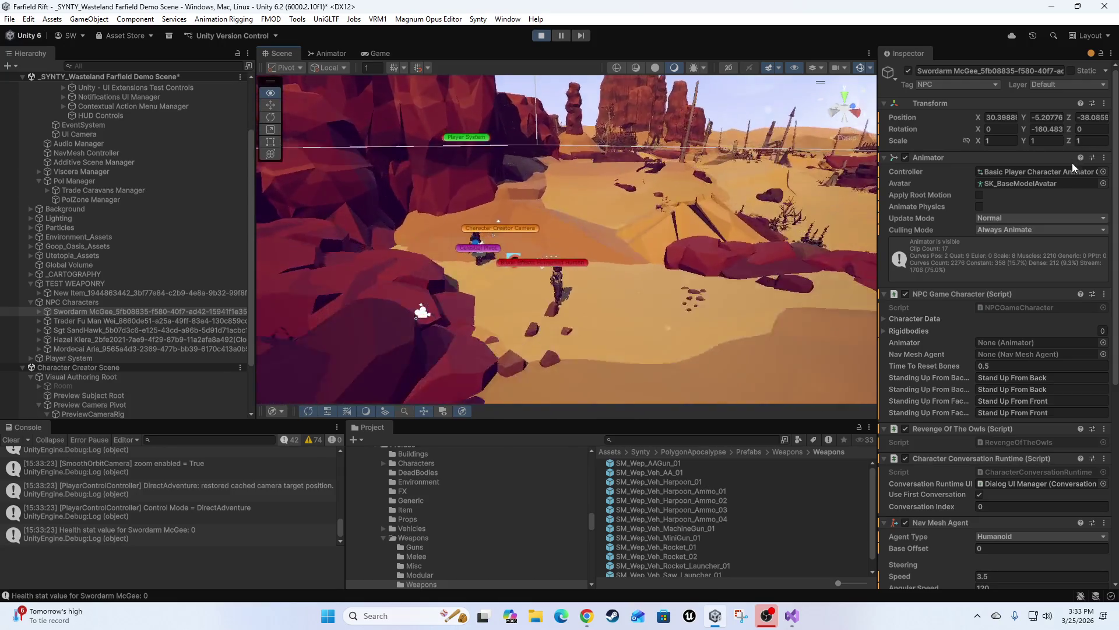
mouse_move(700, 250)
mouse_down()
mouse_move(610, 250)
mouse_move(604, 192)
mouse_move(620, 206)
mouse_up()
click(621, 205)
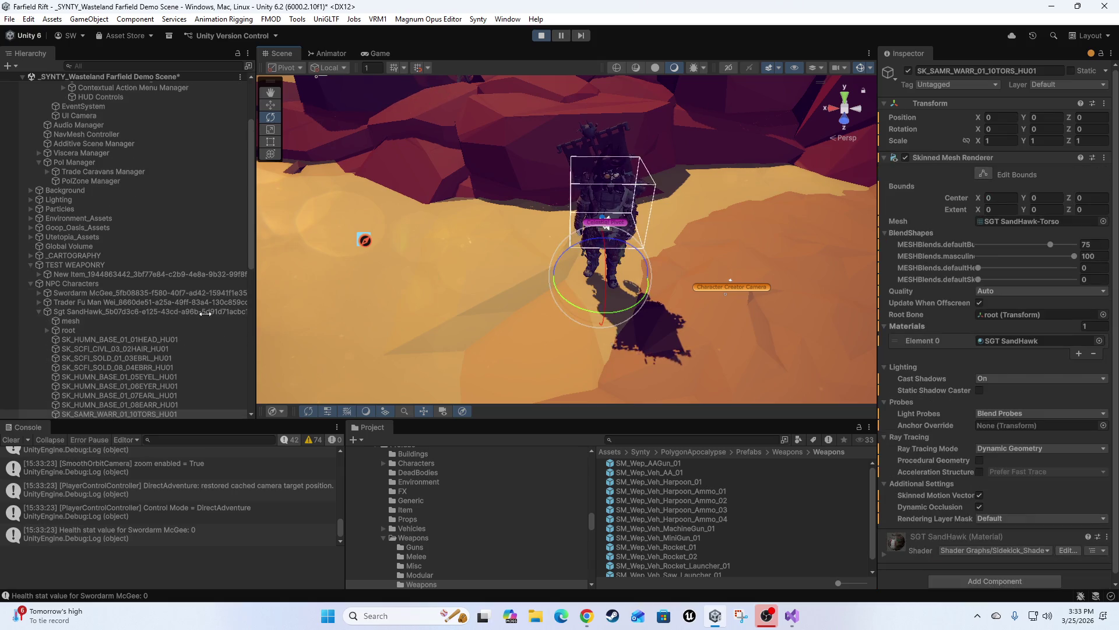
click(36, 311)
click(92, 312)
key(w)
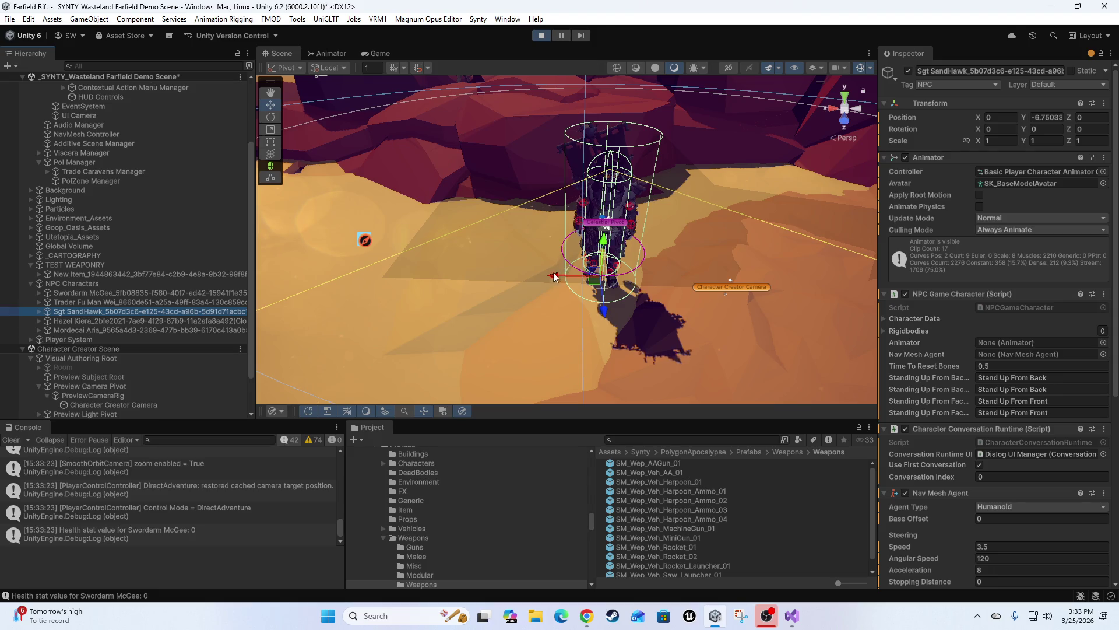
drag(554, 277, 288, 266)
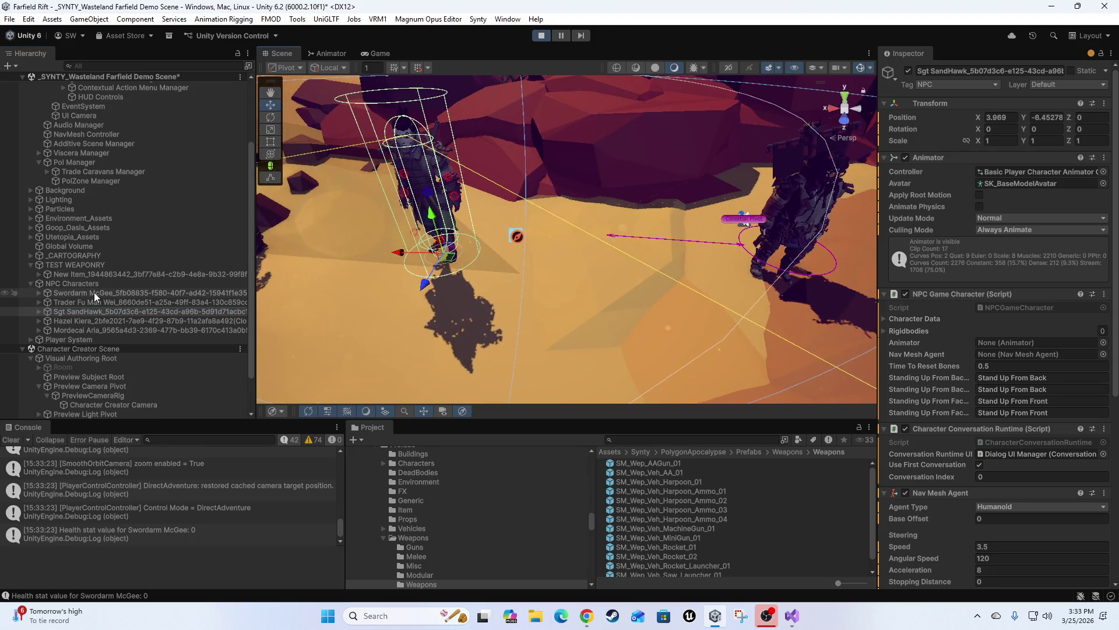
Step: Move Trader Fu Man Wei toward the centre of the NPC group
click(93, 292)
click(58, 304)
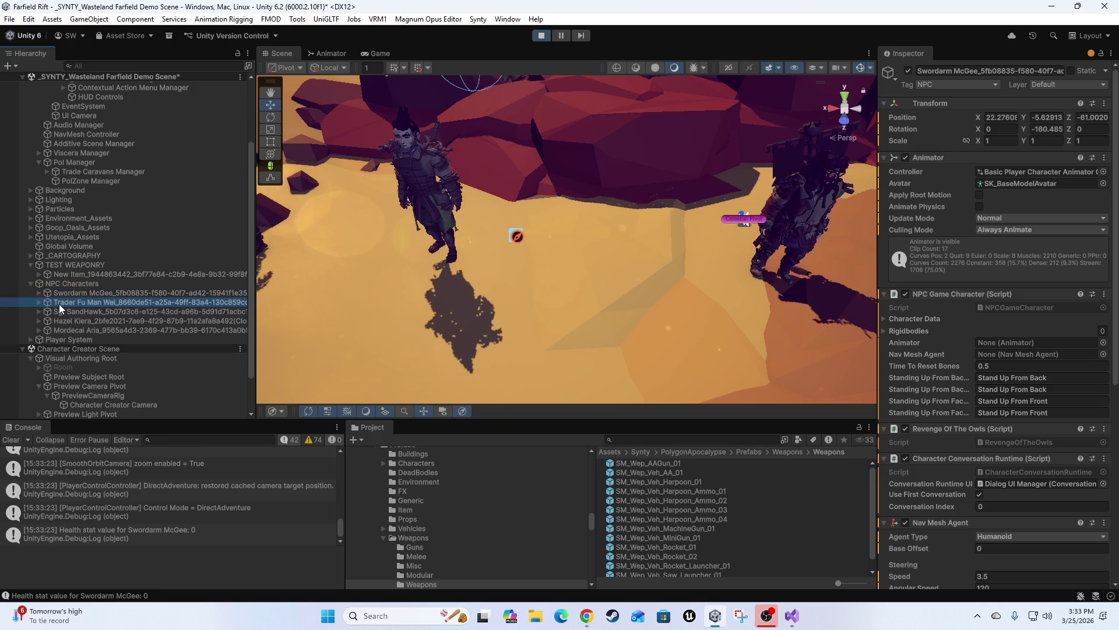
drag(718, 257, 567, 275)
mouse_move(805, 264)
mouse_down()
mouse_move(667, 320)
mouse_move(613, 289)
mouse_move(585, 212)
mouse_up()
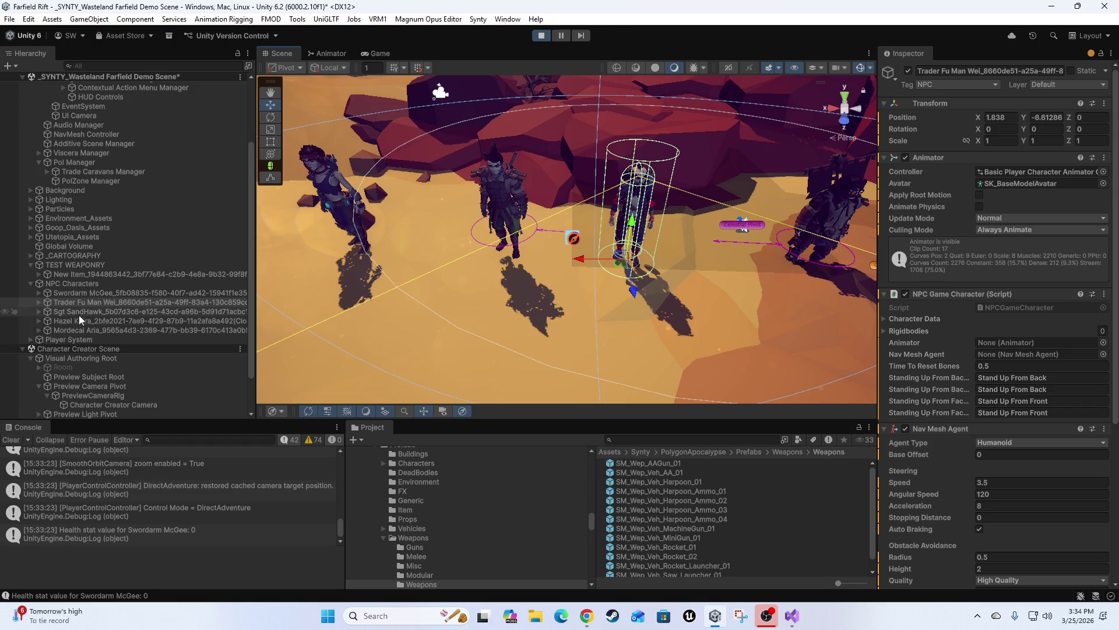
Step: Move Hazel Kiera to X 0.380 and Z 0.984
click(62, 320)
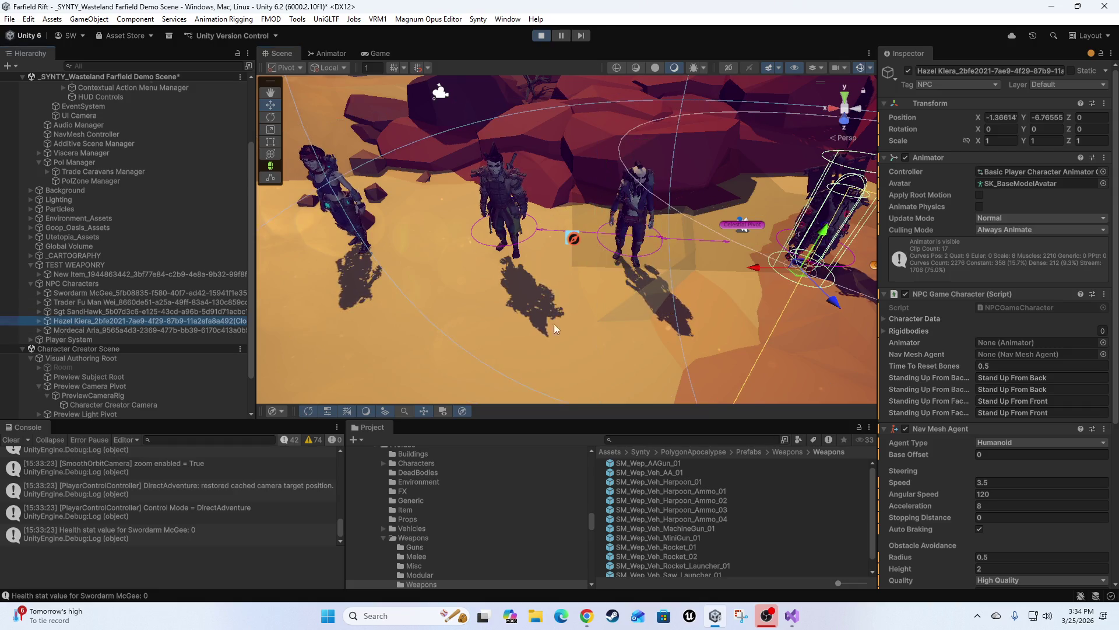
mouse_move(836, 304)
mouse_down()
mouse_move(725, 301)
mouse_move(733, 349)
mouse_up()
key(f)
drag(571, 356, 635, 354)
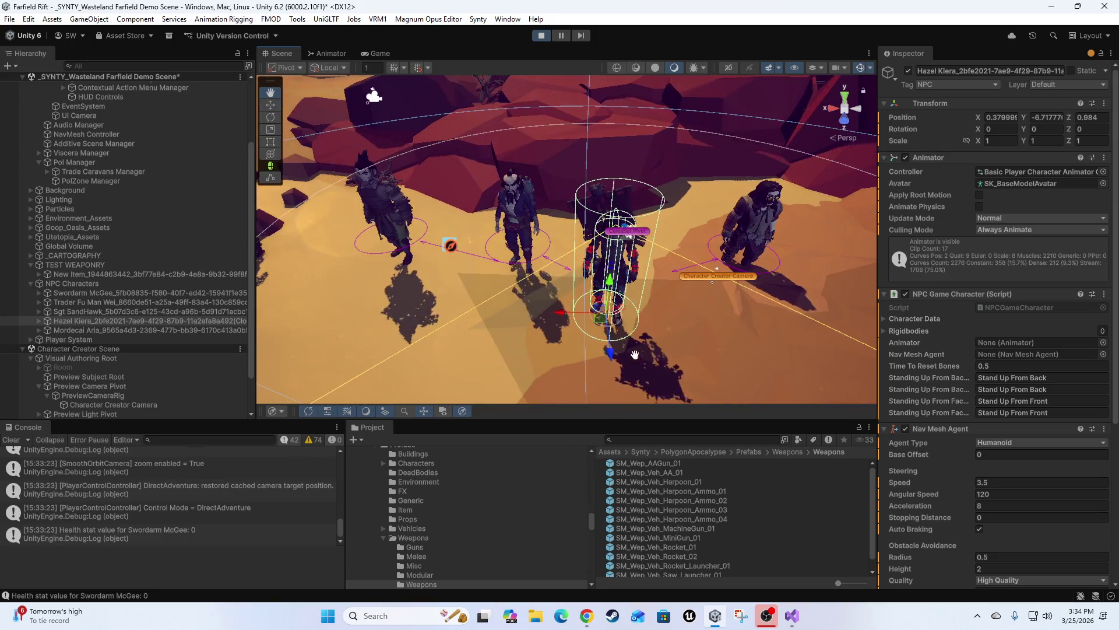
drag(738, 237, 610, 224)
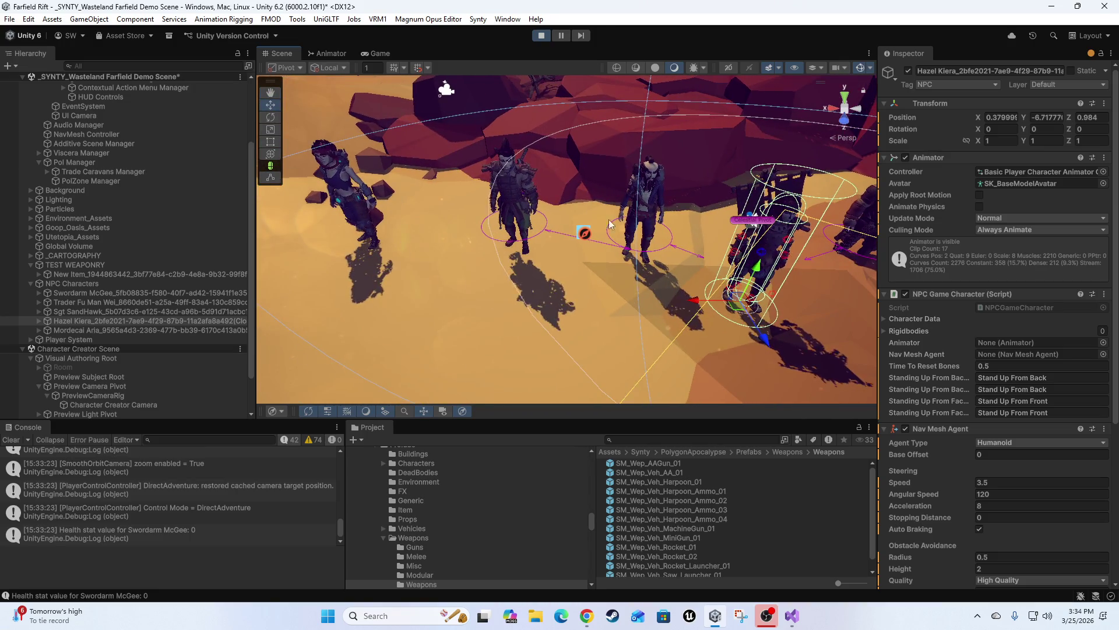
key(f)
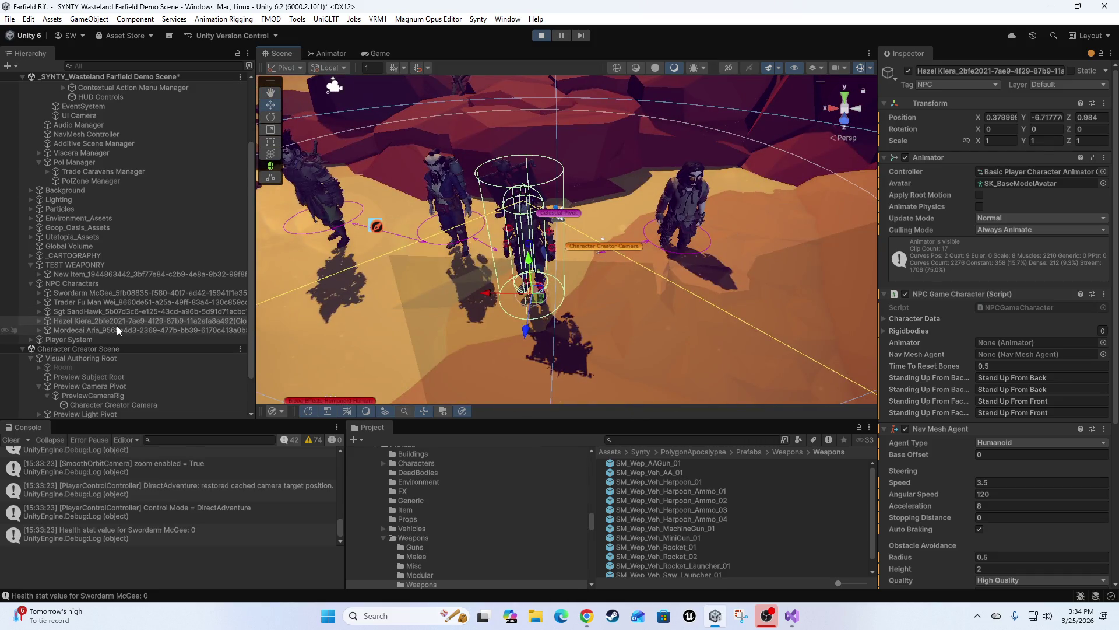
Step: Reposition Mordecai Aria beside the other NPCs and return to the Game view
click(116, 330)
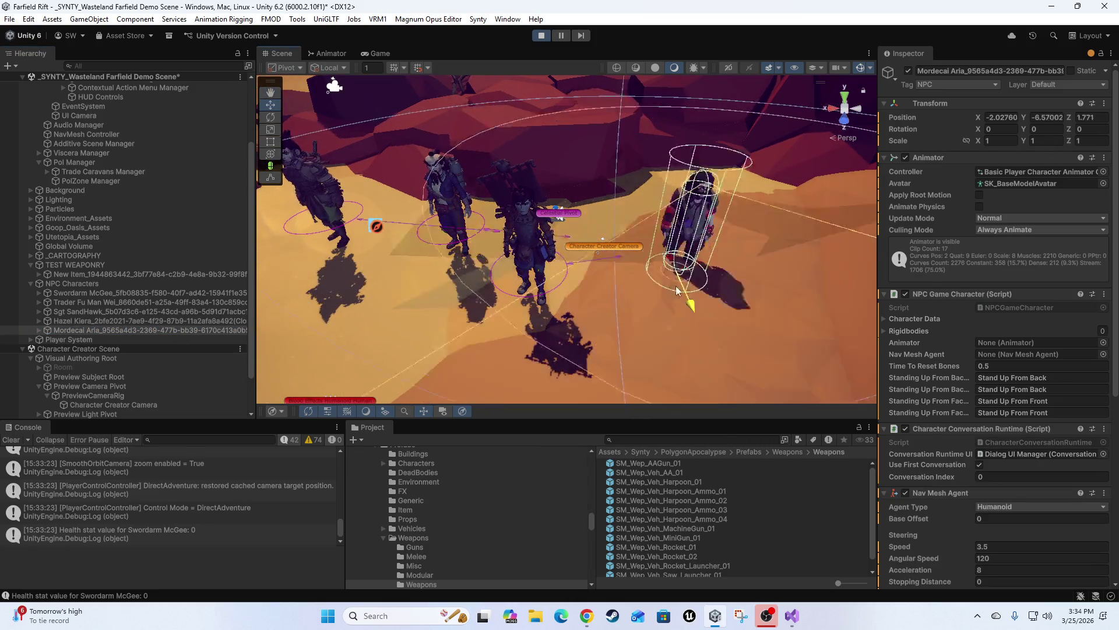
drag(618, 249, 327, 312)
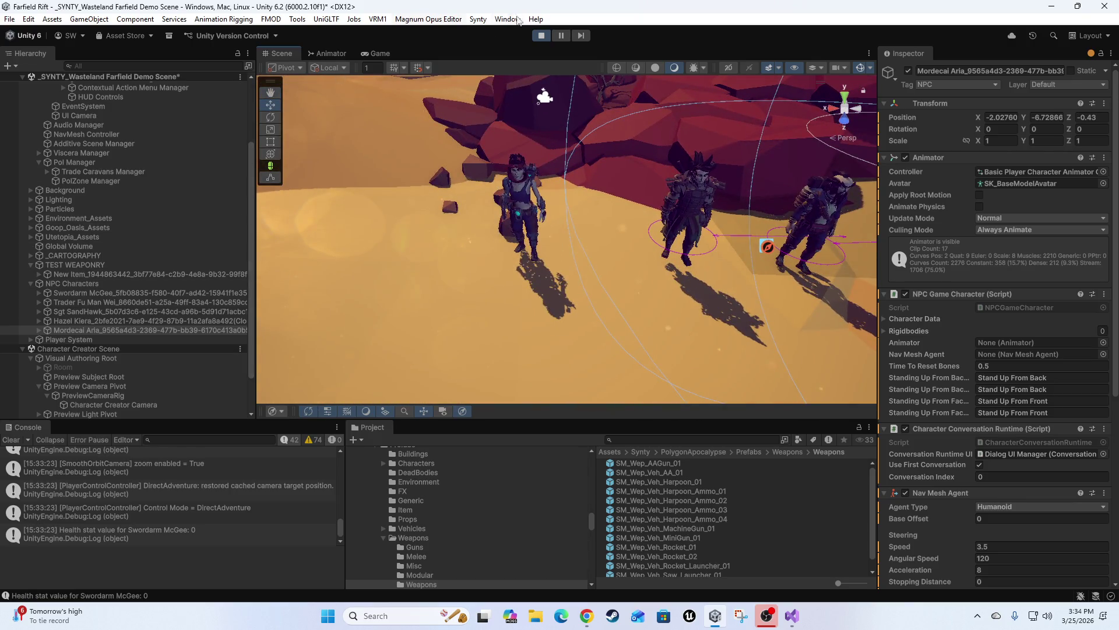
click(373, 54)
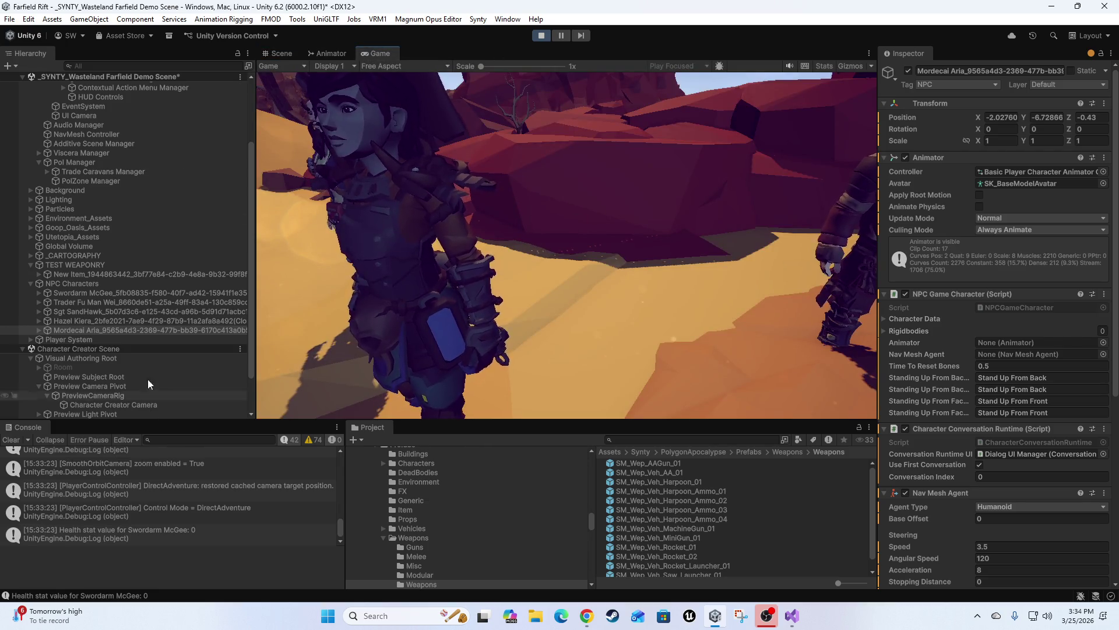
Step: Deactivate the Character Creator Camera, talk to Sgt SandHawk and answer 'Who, me?'
click(96, 404)
click(908, 70)
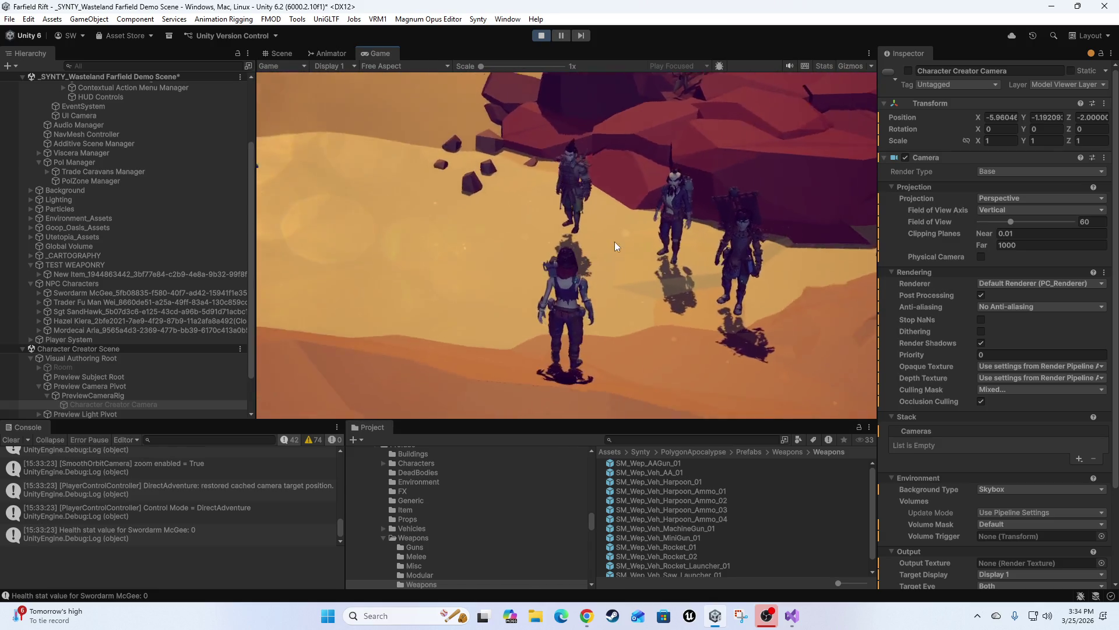
click(597, 177)
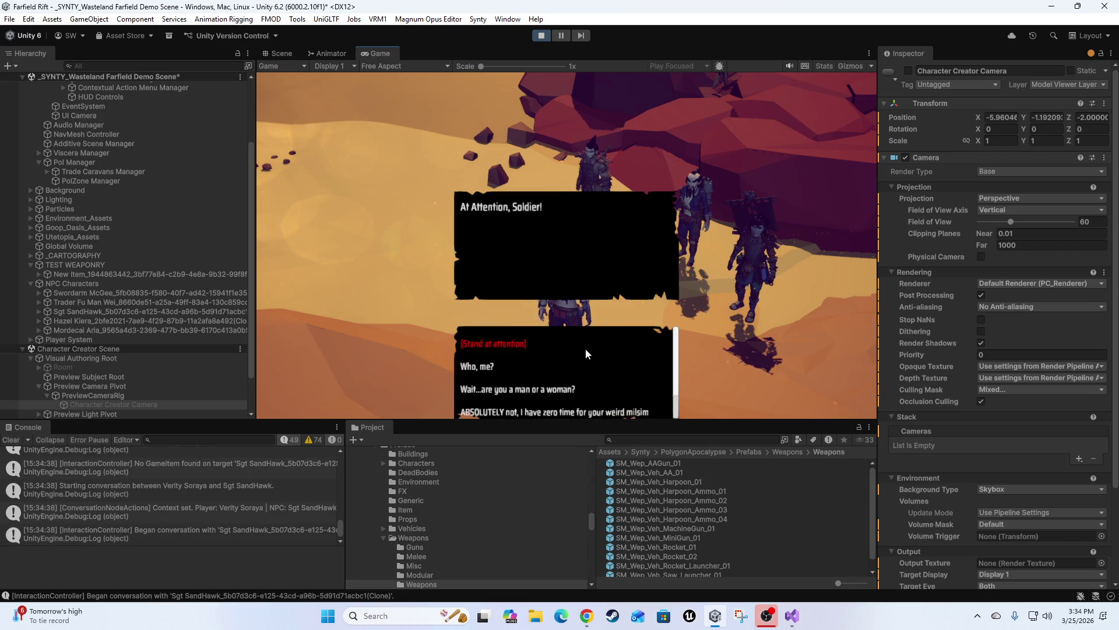
click(487, 367)
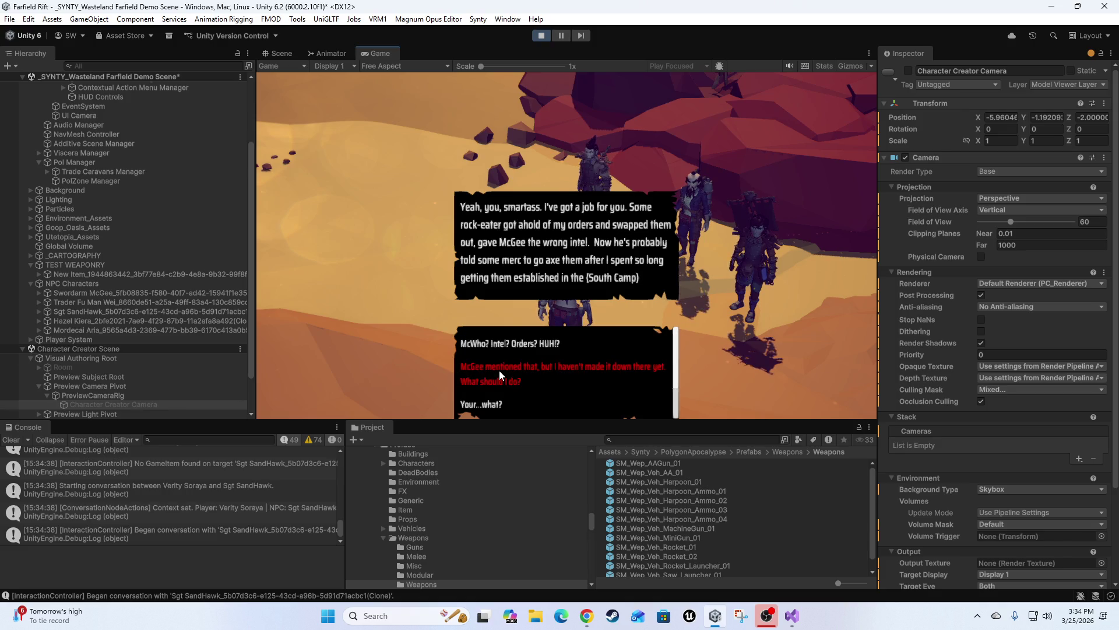
scroll(987, 376, down, 5)
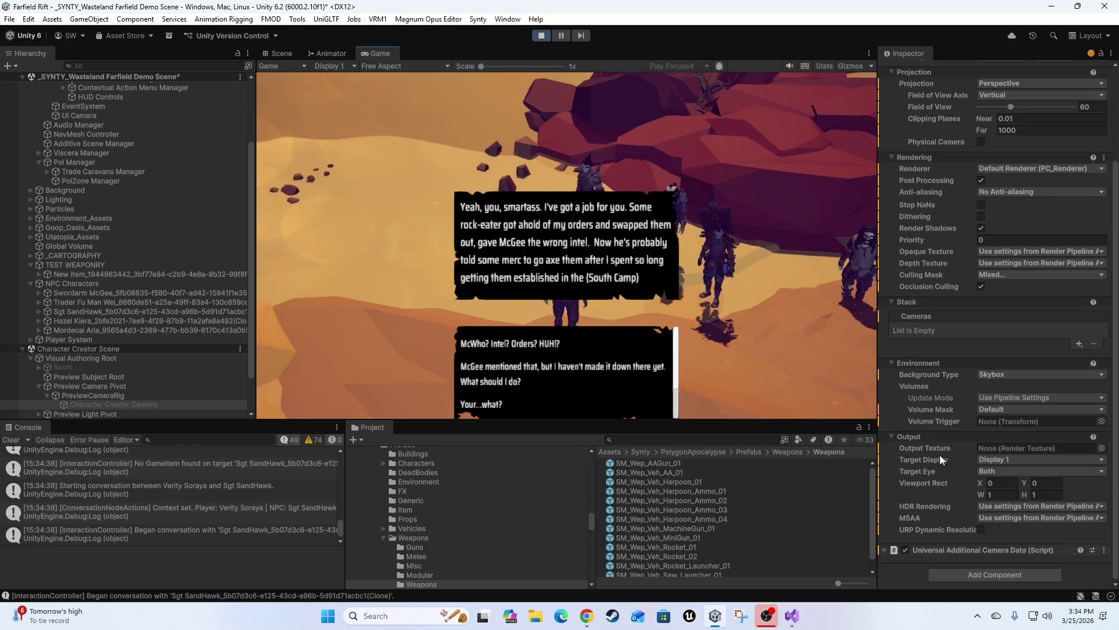
Step: Pick the remaining replies to end Sgt SandHawk's conversation
click(495, 404)
click(495, 382)
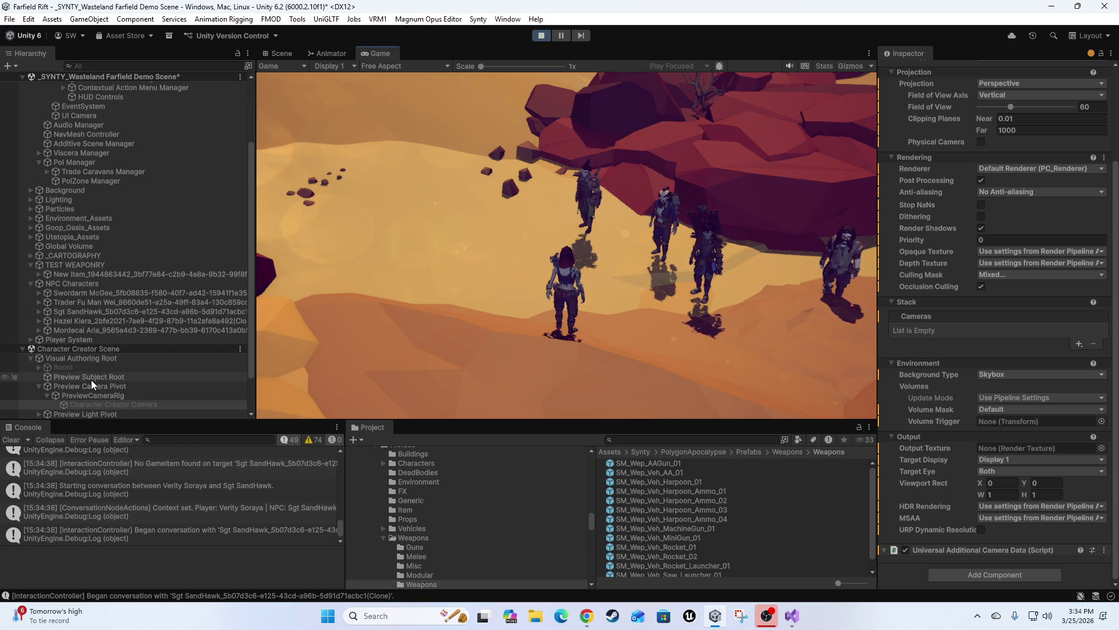
scroll(92, 378, down, 2)
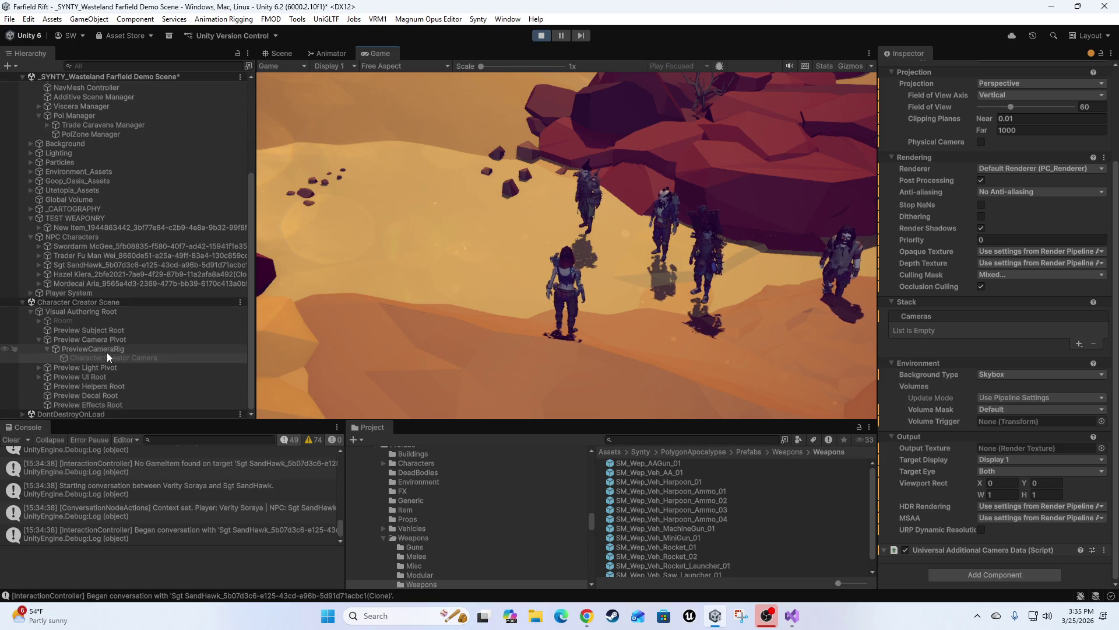
scroll(111, 348, up, 4)
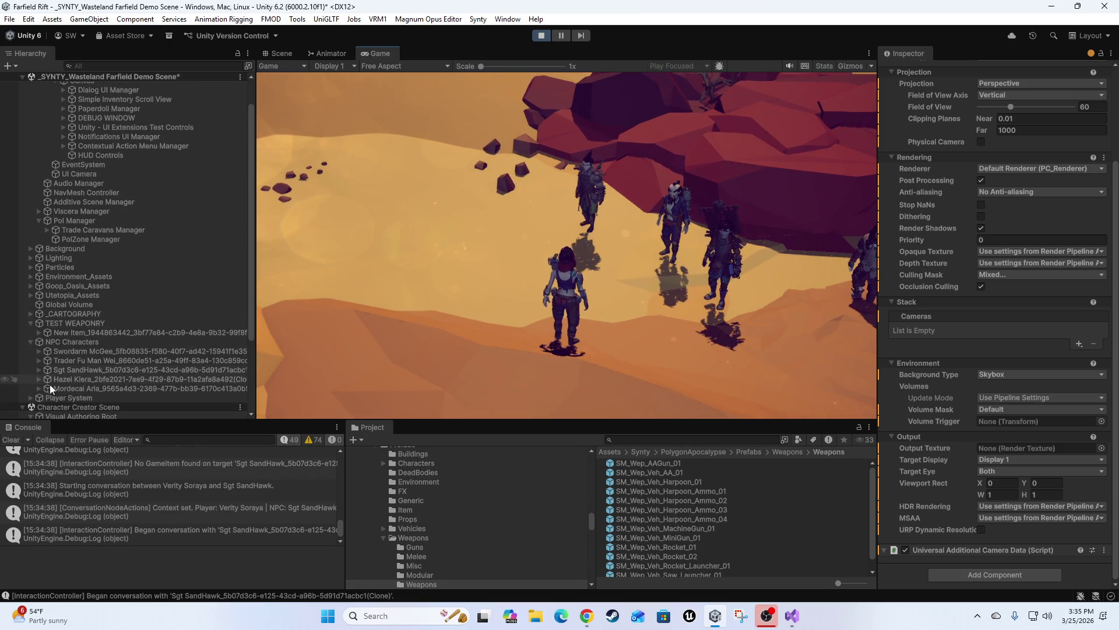
Step: Select Verity Soraya and show her Nav Mesh Agent and Interaction Controller settings
scroll(52, 391, down, 5)
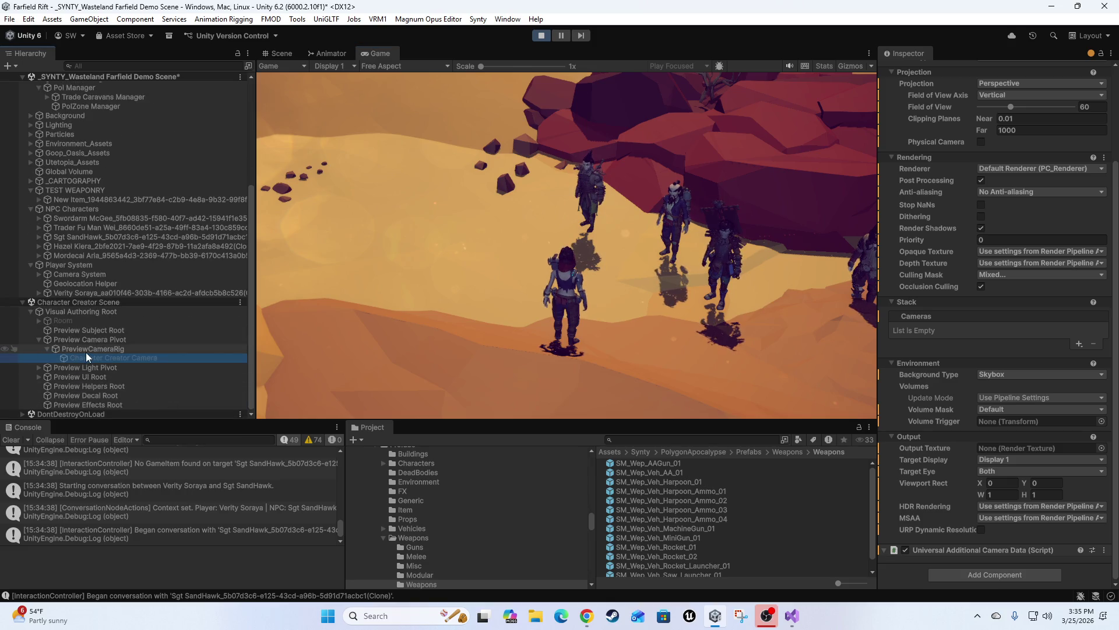
click(65, 293)
scroll(974, 327, down, 5)
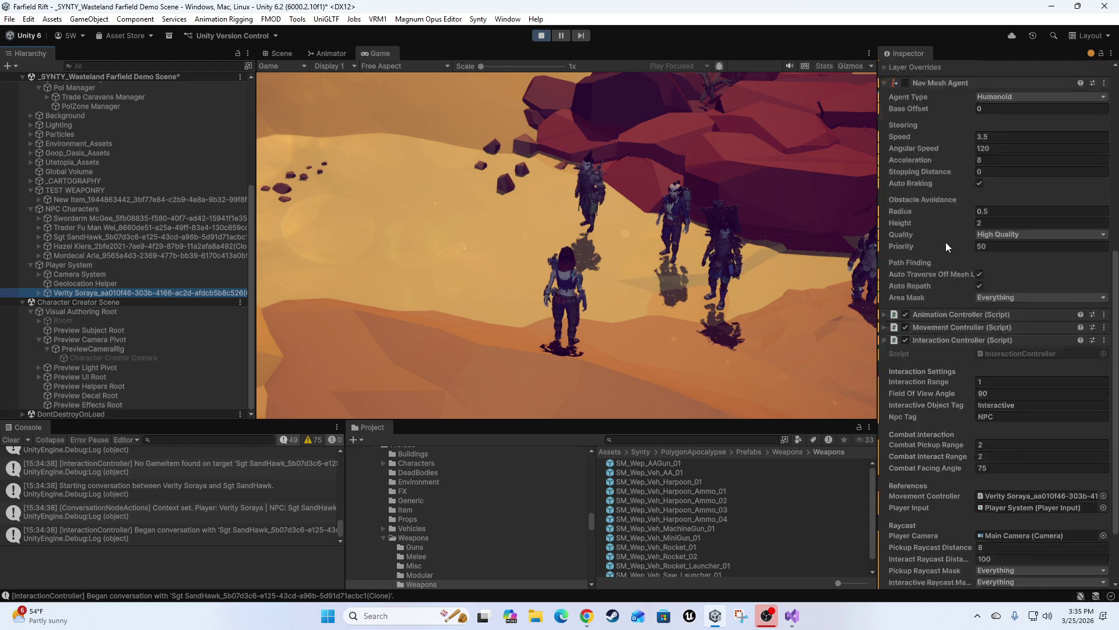